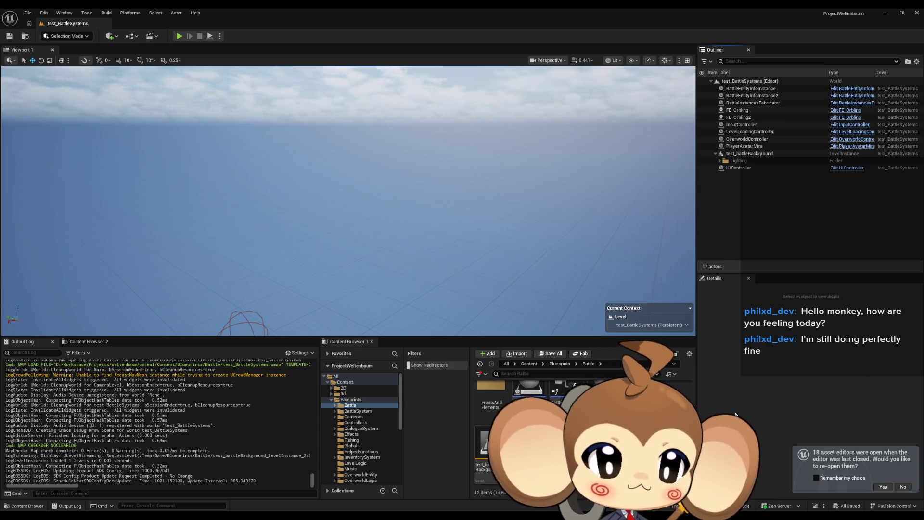
Open the test_BattleSystems Level Blueprint, move its window up-right and maximize it
{"action": "left_click", "coordinate": [129, 38]}
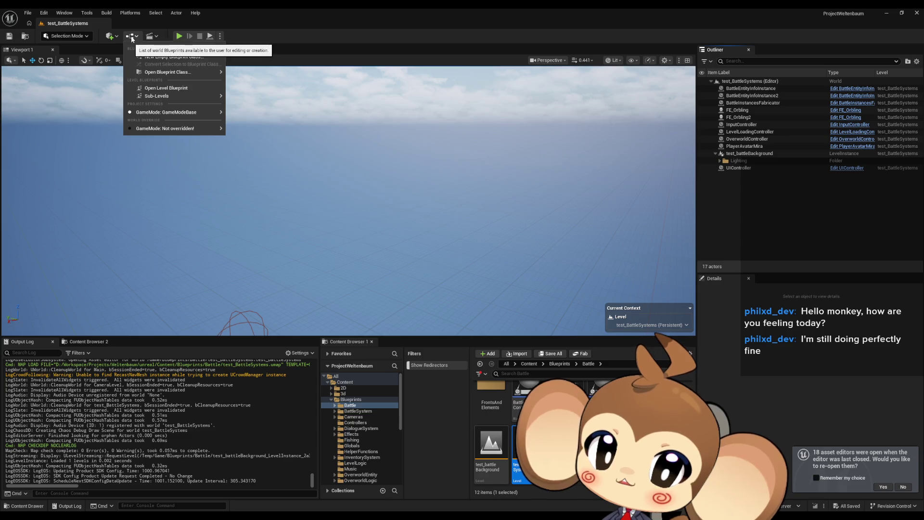
{"action": "left_click", "coordinate": [163, 91]}
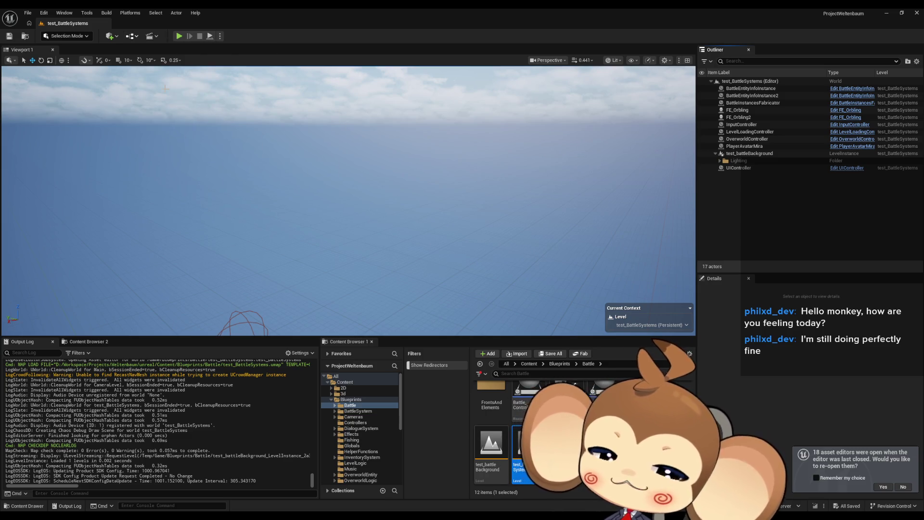
{"action": "mouse_move", "coordinate": [414, 282]}
{"action": "left_mouse_down"}
{"action": "mouse_move", "coordinate": [457, 205]}
{"action": "mouse_move", "coordinate": [455, 181]}
{"action": "left_mouse_up"}
{"action": "double_click", "coordinate": [455, 181]}
Browse the EventGraph and open the Trigger with Only Switch Level function in BattleInstancesFabricator
{"action": "scroll", "coordinate": [456, 246], "scroll_direction": "down", "scroll_amount": 3}
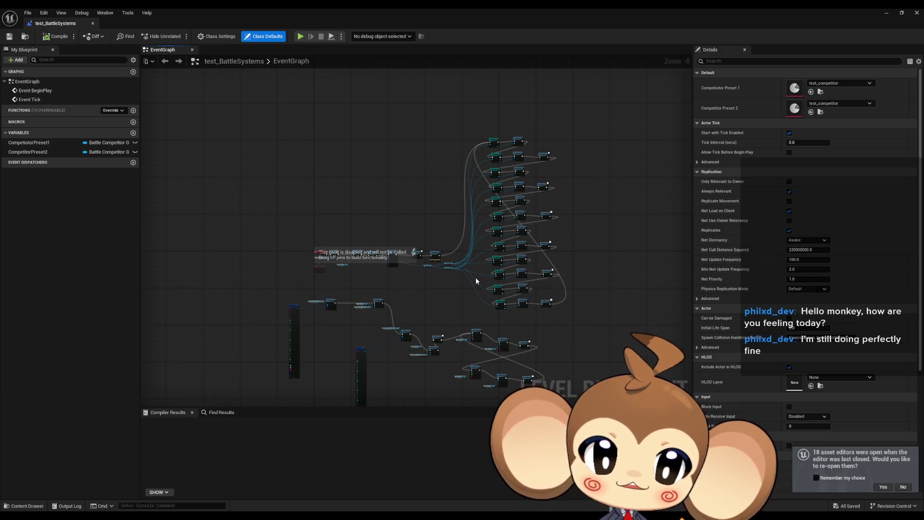
{"action": "scroll", "coordinate": [555, 305], "scroll_direction": "up", "scroll_amount": 8}
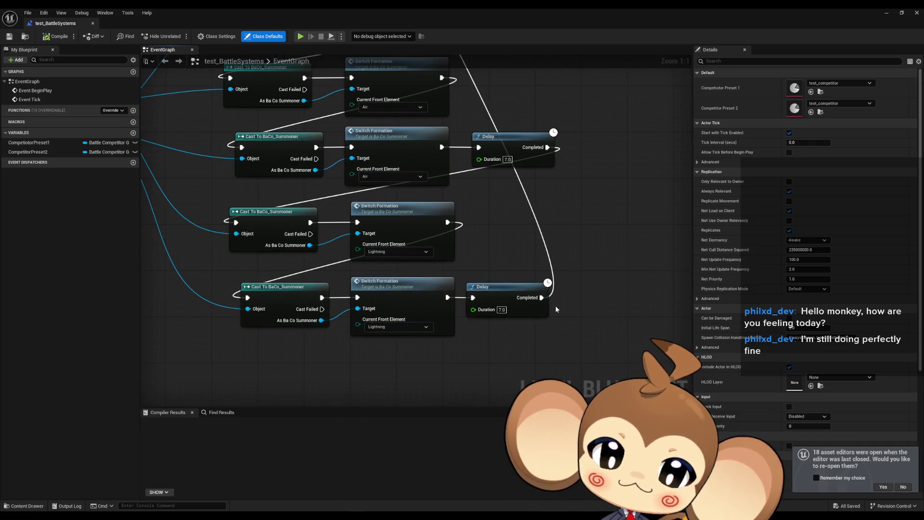
{"action": "scroll", "coordinate": [555, 308], "scroll_direction": "down", "scroll_amount": 5}
{"action": "scroll", "coordinate": [555, 308], "scroll_direction": "down", "scroll_amount": 2}
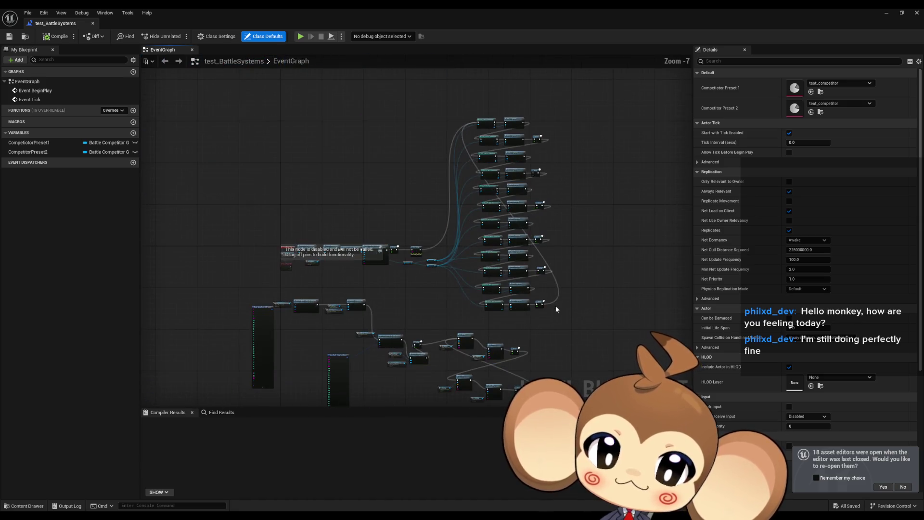
{"action": "scroll", "coordinate": [487, 258], "scroll_direction": "up", "scroll_amount": 4}
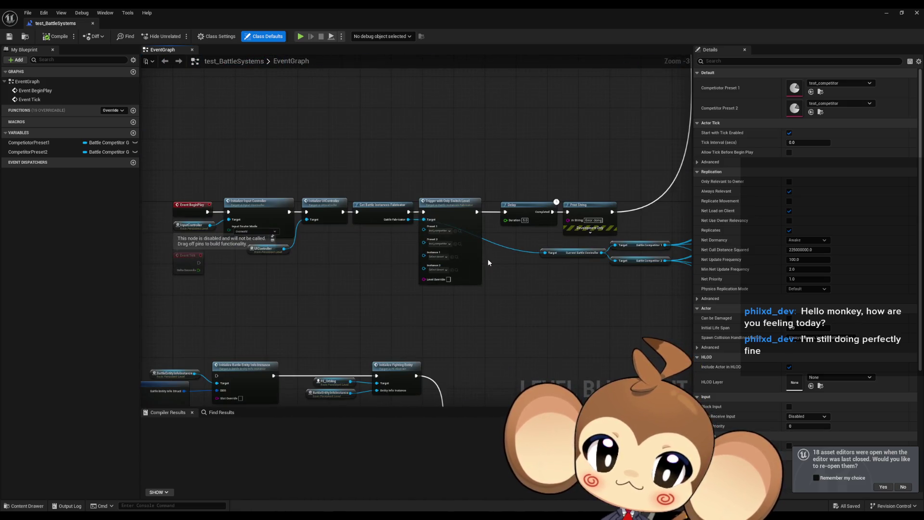
{"action": "left_click", "coordinate": [446, 208]}
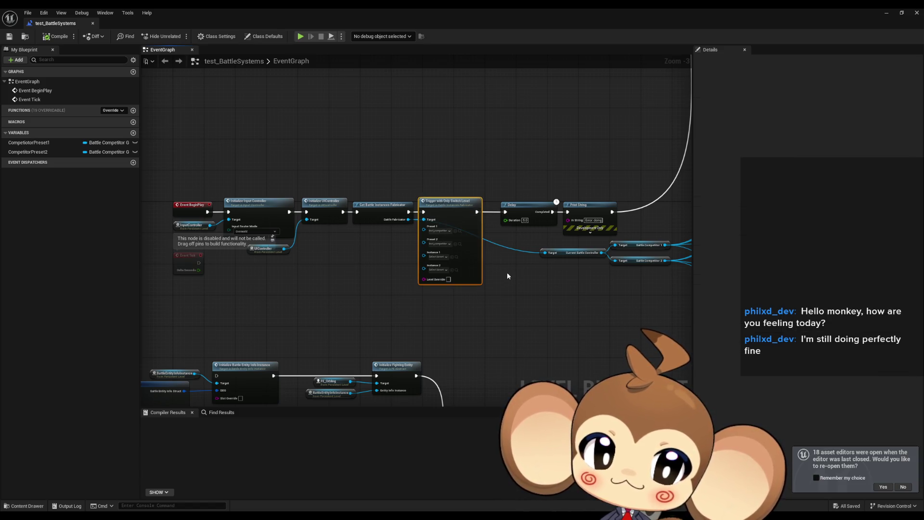
{"action": "double_click", "coordinate": [446, 208]}
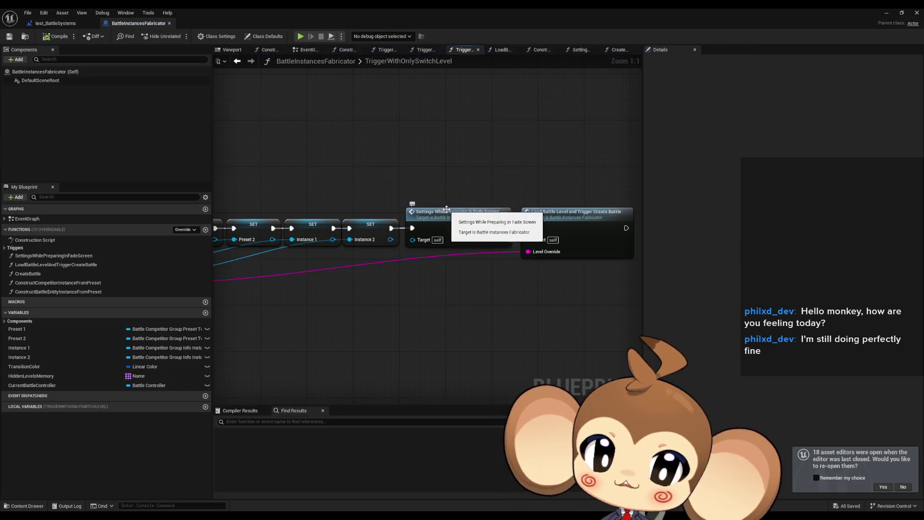
Open LoadBattleLevelAndTriggerCreateBattle and inspect its Switch Level, Branch, Load Level and Create Event nodes
{"action": "scroll", "coordinate": [474, 323], "scroll_direction": "down", "scroll_amount": 1}
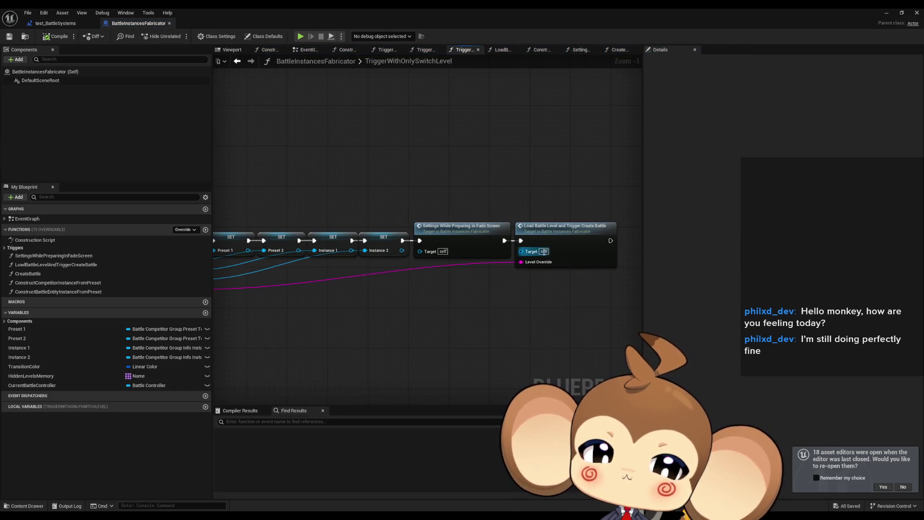
{"action": "double_click", "coordinate": [554, 236]}
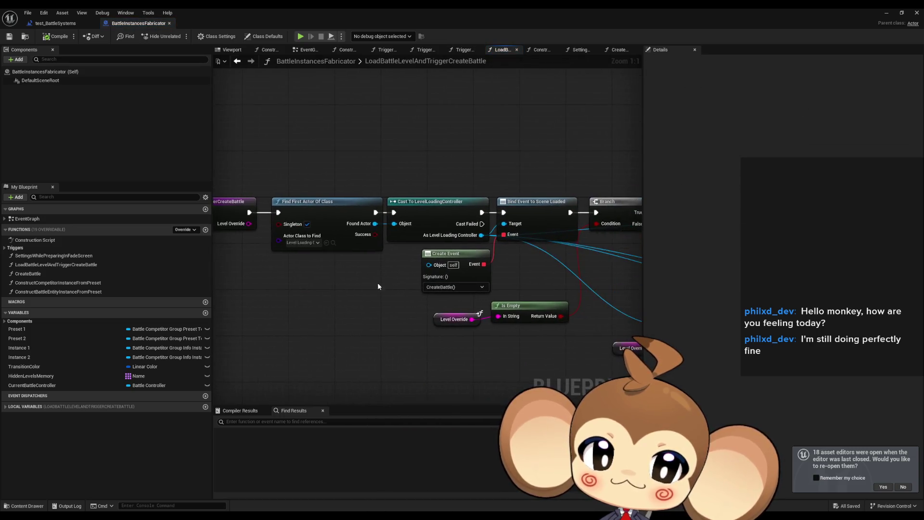
{"action": "left_click_drag", "start_coordinate": [387, 161], "coordinate": [455, 364]}
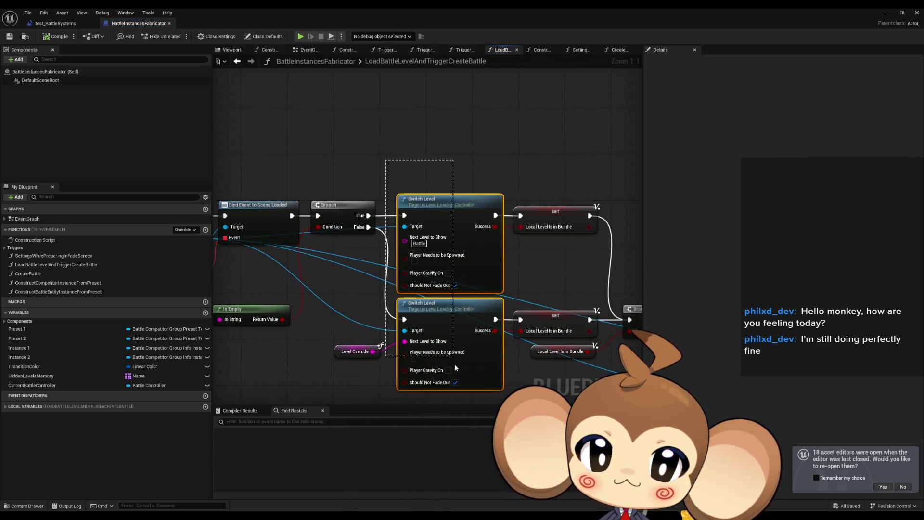
{"action": "left_click_drag", "start_coordinate": [505, 287], "coordinate": [417, 278]}
{"action": "mouse_move", "coordinate": [534, 321]}
{"action": "left_mouse_down"}
{"action": "mouse_move", "coordinate": [487, 273]}
{"action": "mouse_move", "coordinate": [269, 198]}
{"action": "left_mouse_up"}
{"action": "left_click", "coordinate": [385, 228]}
{"action": "left_click_drag", "start_coordinate": [487, 198], "coordinate": [547, 270]}
{"action": "scroll", "coordinate": [362, 274], "scroll_direction": "down", "scroll_amount": 4}
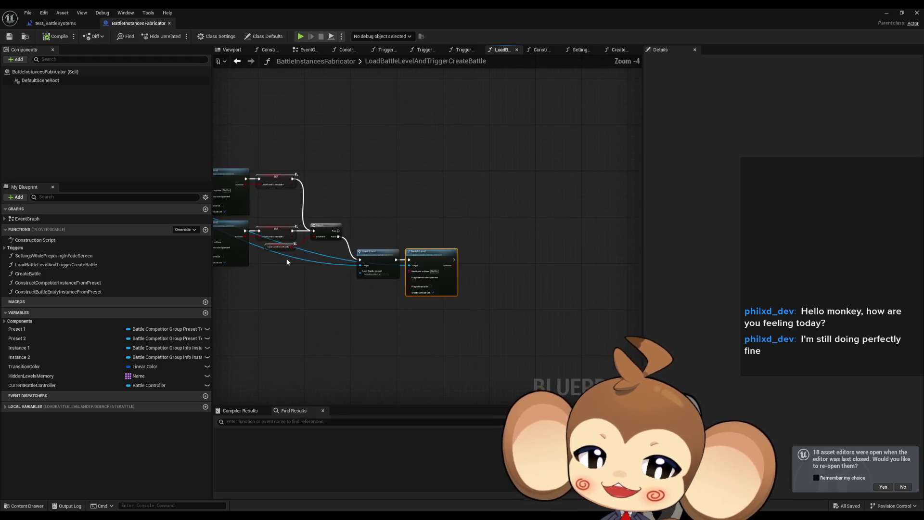
{"action": "scroll", "coordinate": [286, 262], "scroll_direction": "up", "scroll_amount": 5}
{"action": "left_click_drag", "start_coordinate": [320, 199], "coordinate": [398, 231]}
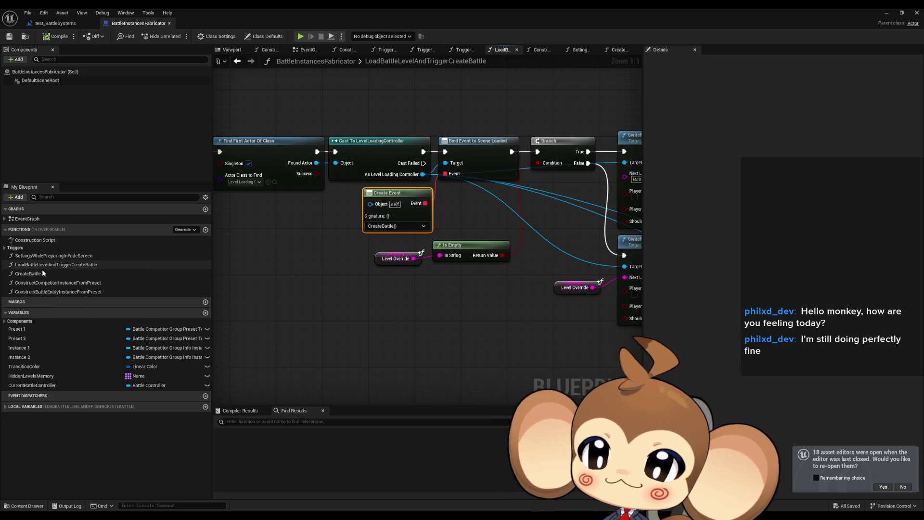
Go into CreateBattle and open Battle_Controller's Initialize Battle Controller function
{"action": "double_click", "coordinate": [42, 272]}
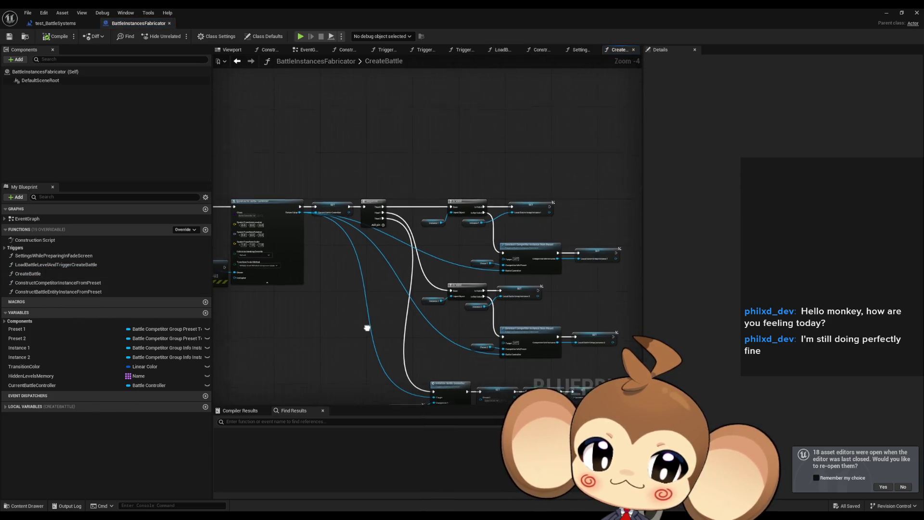
{"action": "scroll", "coordinate": [367, 328], "scroll_direction": "up", "scroll_amount": 4}
{"action": "left_click", "coordinate": [442, 235]}
{"action": "double_click", "coordinate": [442, 236]}
{"action": "scroll", "coordinate": [514, 276], "scroll_direction": "down", "scroll_amount": 3}
{"action": "left_click_drag", "start_coordinate": [469, 293], "coordinate": [468, 293]}
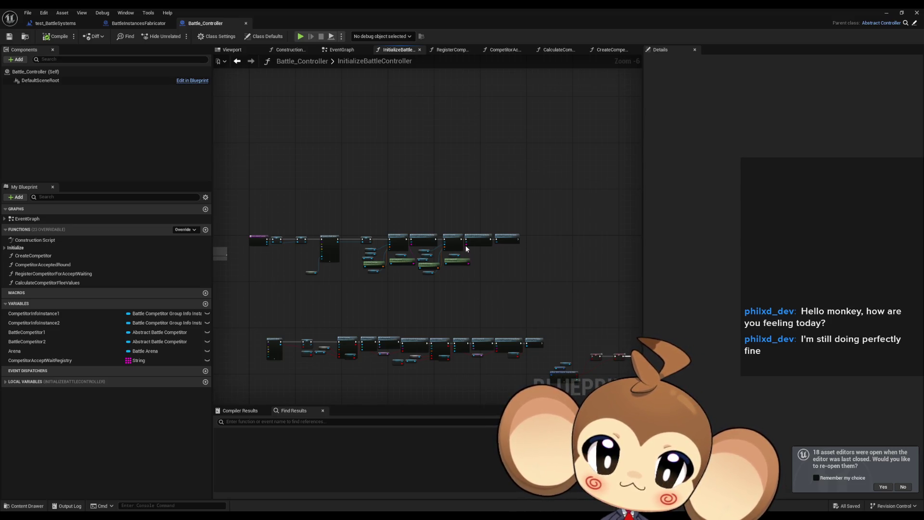
{"action": "scroll", "coordinate": [472, 296], "scroll_direction": "up", "scroll_amount": 2}
{"action": "scroll", "coordinate": [317, 289], "scroll_direction": "up", "scroll_amount": 3}
{"action": "scroll", "coordinate": [317, 293], "scroll_direction": "down", "scroll_amount": 4}
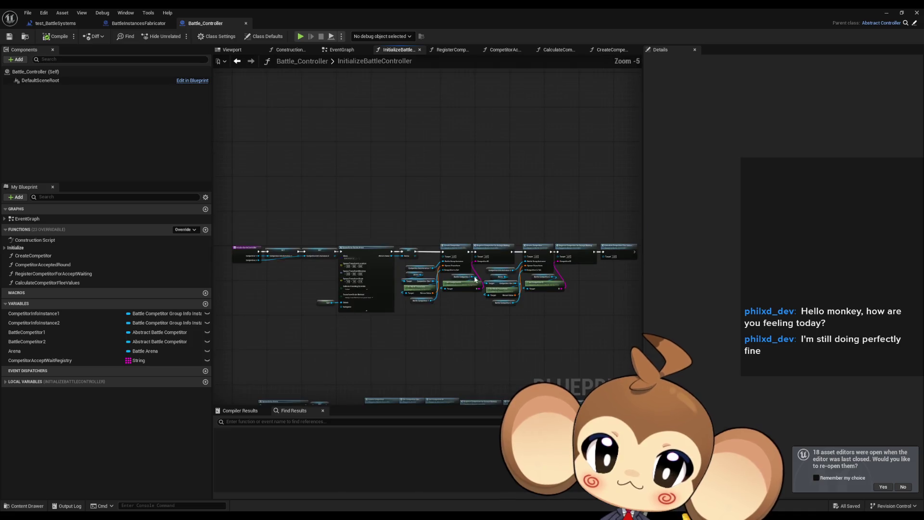
{"action": "scroll", "coordinate": [378, 292], "scroll_direction": "up", "scroll_amount": 4}
{"action": "scroll", "coordinate": [378, 293], "scroll_direction": "up", "scroll_amount": 1}
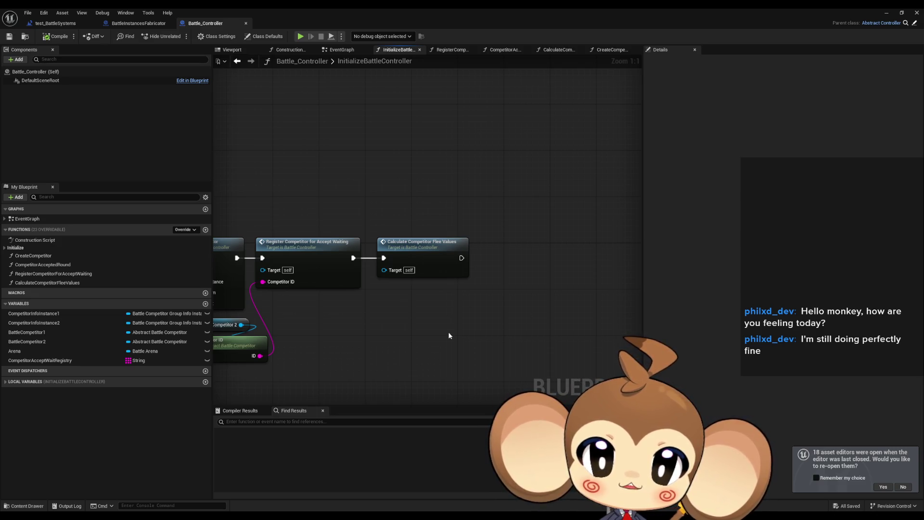
{"action": "left_click_drag", "start_coordinate": [449, 332], "coordinate": [533, 333]}
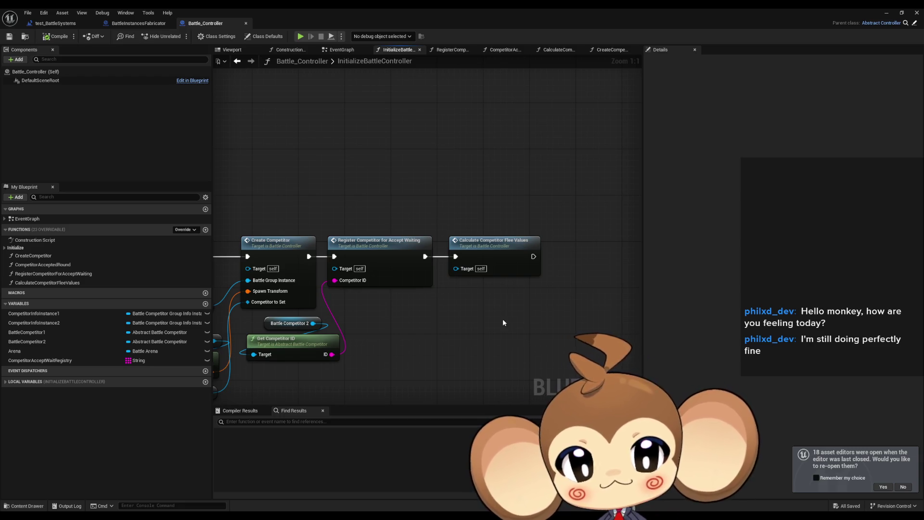
Select the Calculate Competitor Flee Values and Create Competitor nodes, undo, and float the Battle_Controller editor
{"action": "left_click", "coordinate": [505, 262]}
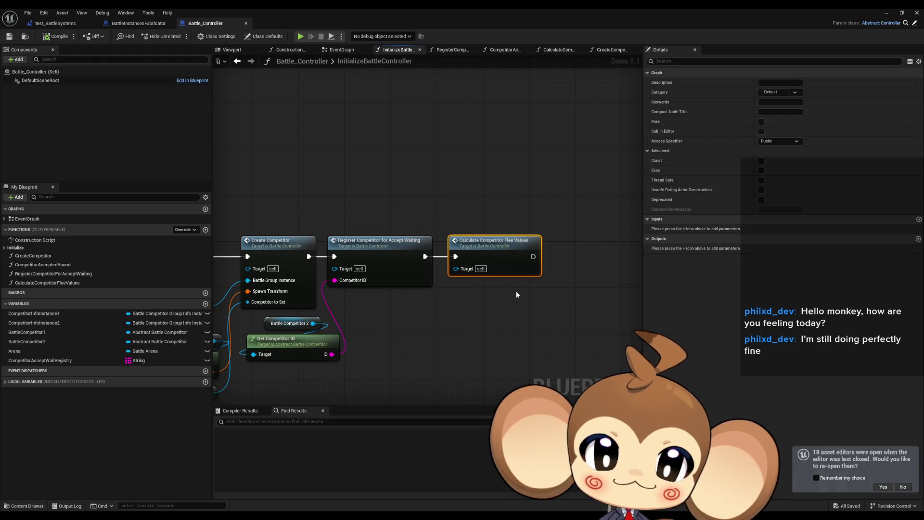
{"action": "key", "text": "ctrl+z"}
{"action": "left_click", "coordinate": [423, 284]}
{"action": "mouse_move", "coordinate": [280, 27]}
{"action": "left_mouse_down"}
{"action": "mouse_move", "coordinate": [466, 141]}
{"action": "mouse_move", "coordinate": [510, 187]}
{"action": "mouse_move", "coordinate": [419, 73]}
{"action": "left_mouse_up"}
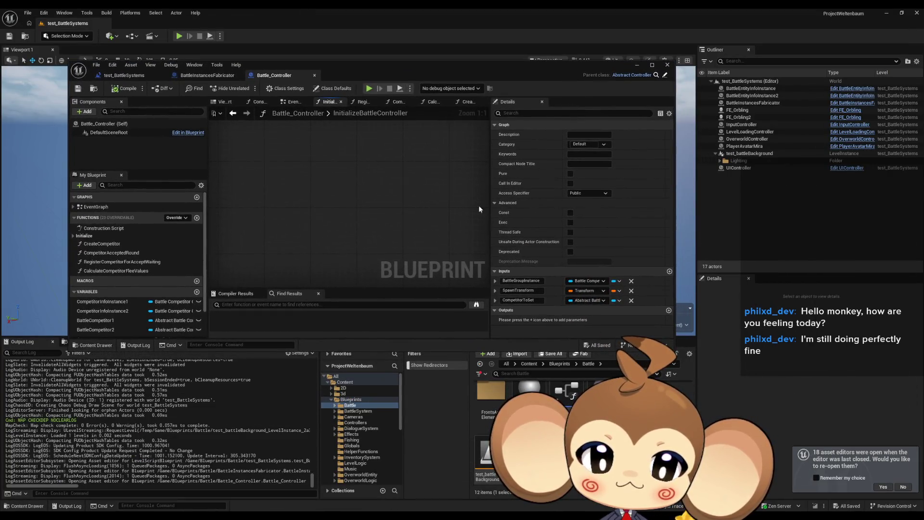
Go up to Blueprints through the path bar, peek into Fishing, then open the BattleSystem folder
{"action": "left_click", "coordinate": [350, 399]}
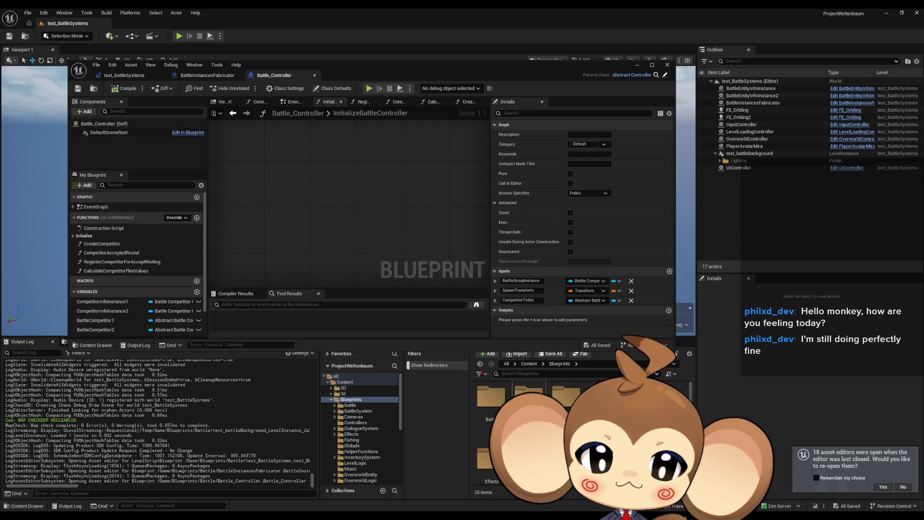
{"action": "left_click", "coordinate": [358, 411]}
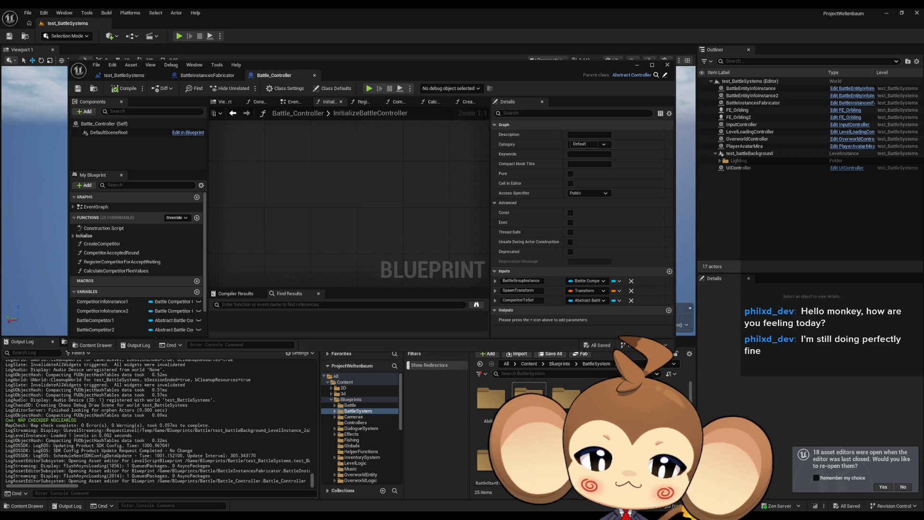
{"action": "left_click", "coordinate": [626, 364]}
{"action": "key", "text": "End"}
{"action": "key", "text": "ctrl+BackSpace"}
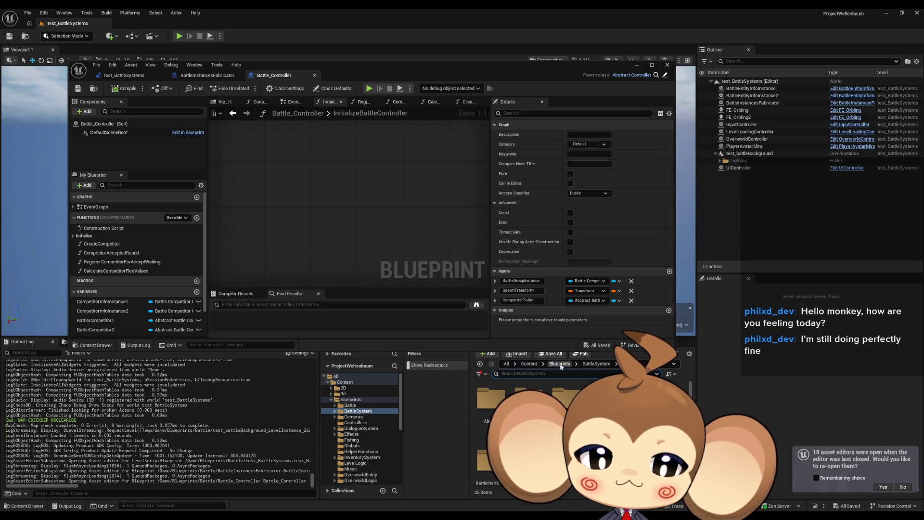
{"action": "key", "text": "Return"}
{"action": "double_click", "coordinate": [529, 400]}
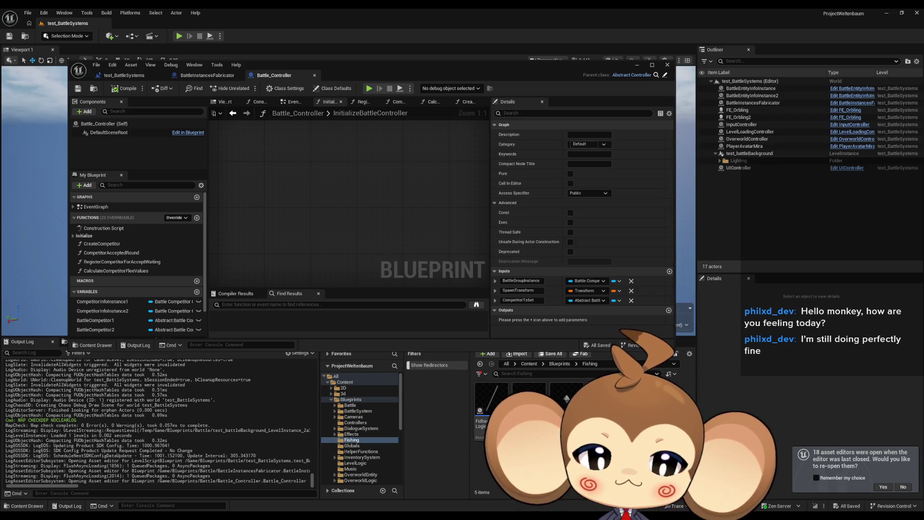
{"action": "left_click", "coordinate": [559, 363]}
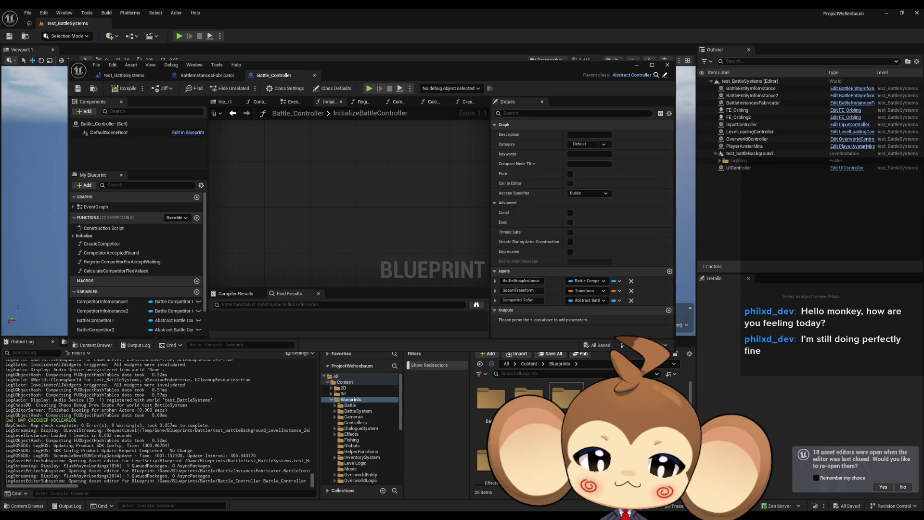
{"action": "left_click", "coordinate": [529, 397]}
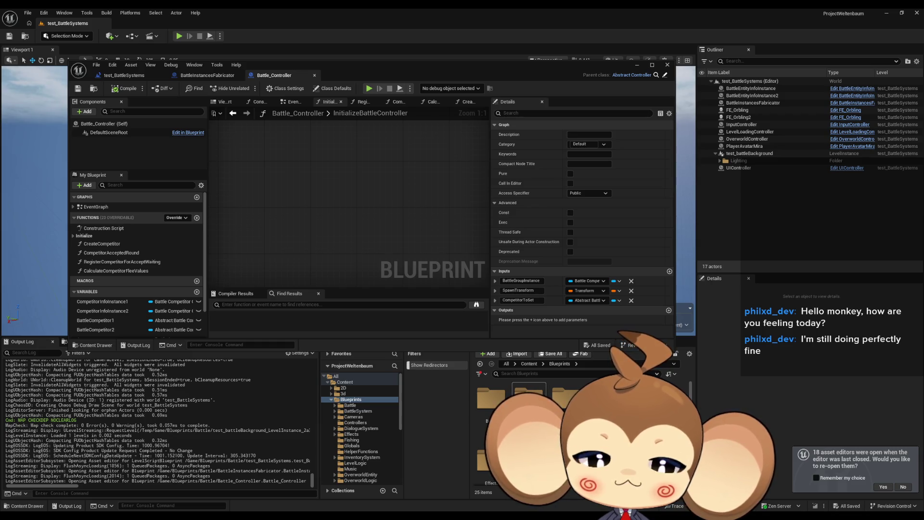
{"action": "double_click", "coordinate": [529, 398]}
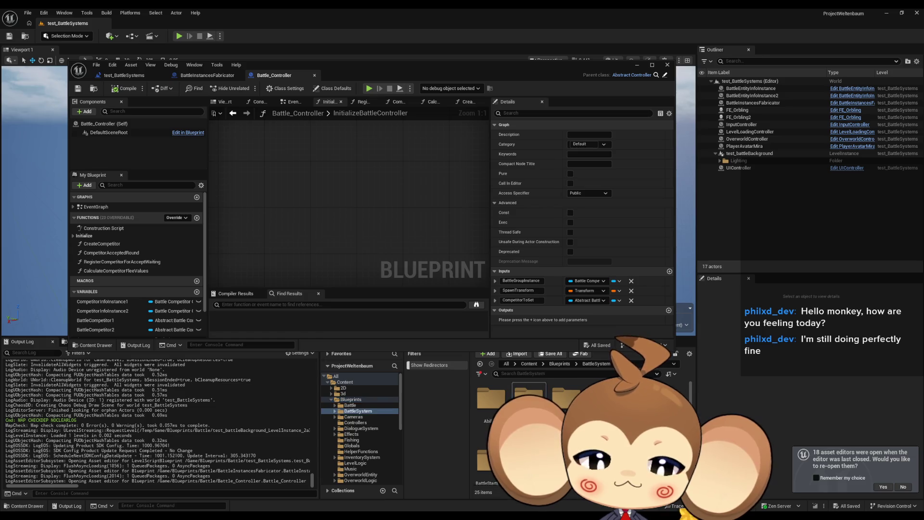
{"action": "scroll", "coordinate": [529, 423], "scroll_direction": "down", "scroll_amount": 1}
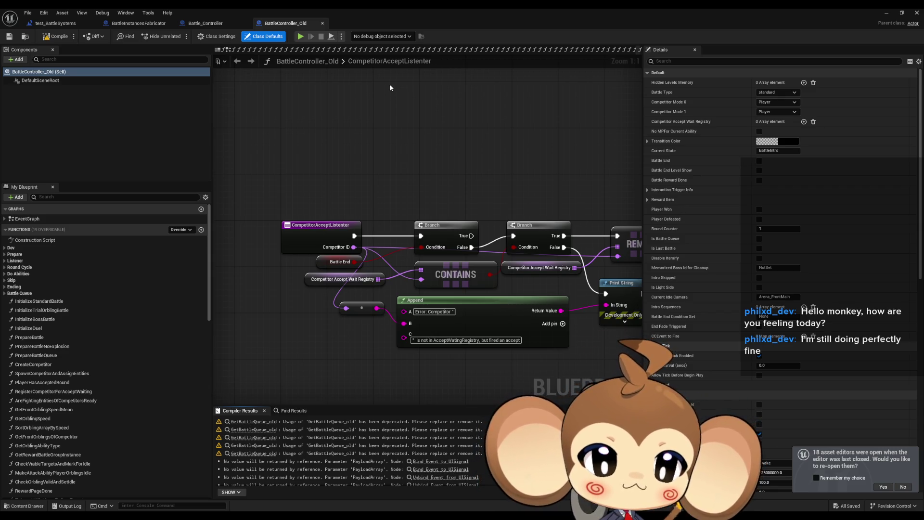
Pan the CompetitorAcceptListenter graph to bring the REMOVE node into view
{"action": "mouse_move", "coordinate": [568, 223]}
{"action": "left_mouse_down"}
{"action": "mouse_move", "coordinate": [438, 202]}
{"action": "mouse_move", "coordinate": [443, 195]}
{"action": "mouse_move", "coordinate": [292, 210]}
{"action": "left_mouse_up"}
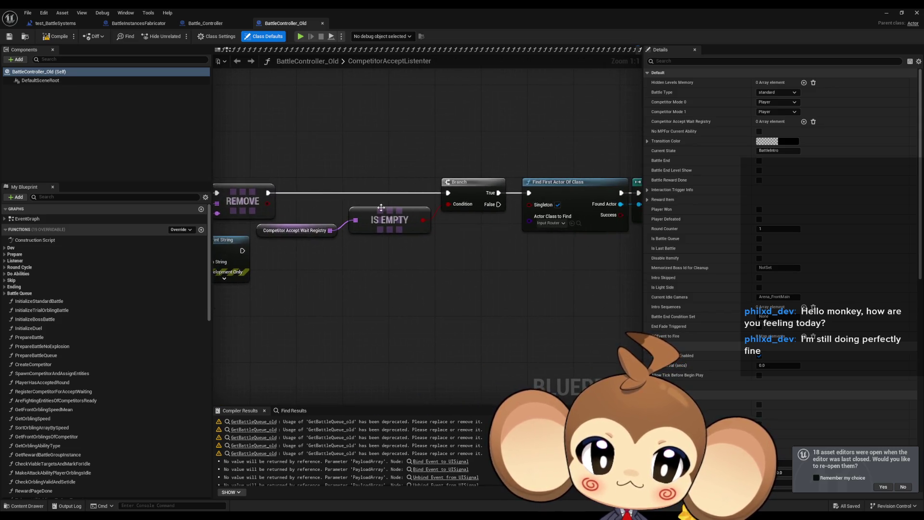
Pan along the CompetitorAcceptListenter chain past Is Empty, then expand the Listener function group
{"action": "scroll", "coordinate": [380, 207], "scroll_direction": "down", "scroll_amount": 3}
{"action": "left_click_drag", "start_coordinate": [454, 246], "coordinate": [375, 255]}
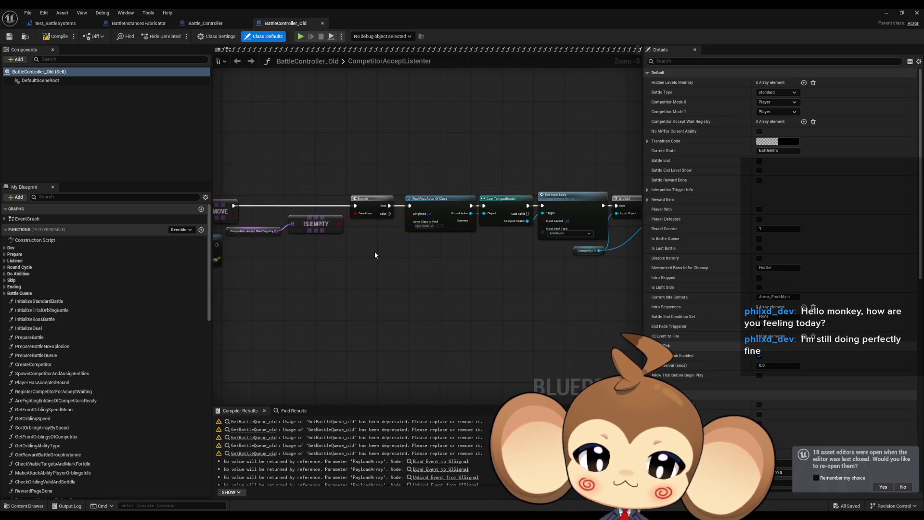
{"action": "left_click_drag", "start_coordinate": [375, 252], "coordinate": [134, 231]}
{"action": "left_click_drag", "start_coordinate": [238, 227], "coordinate": [647, 296]}
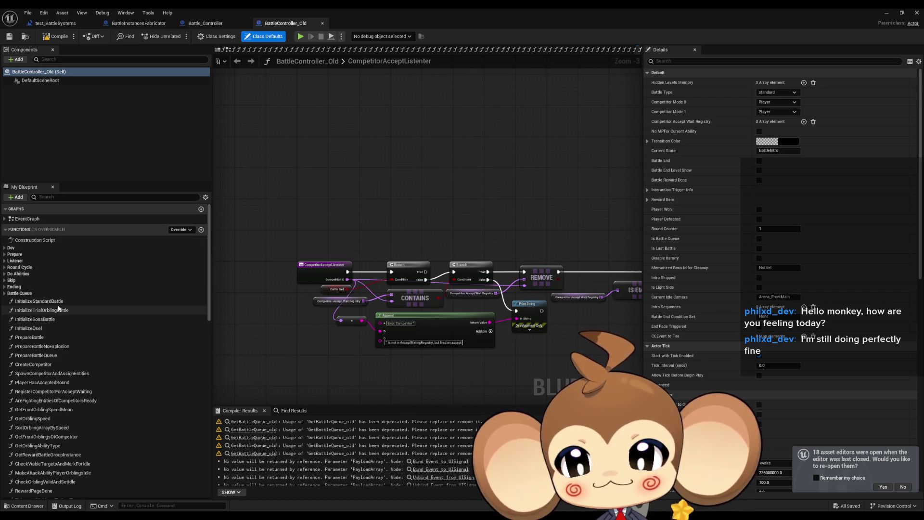
{"action": "left_click", "coordinate": [4, 261]}
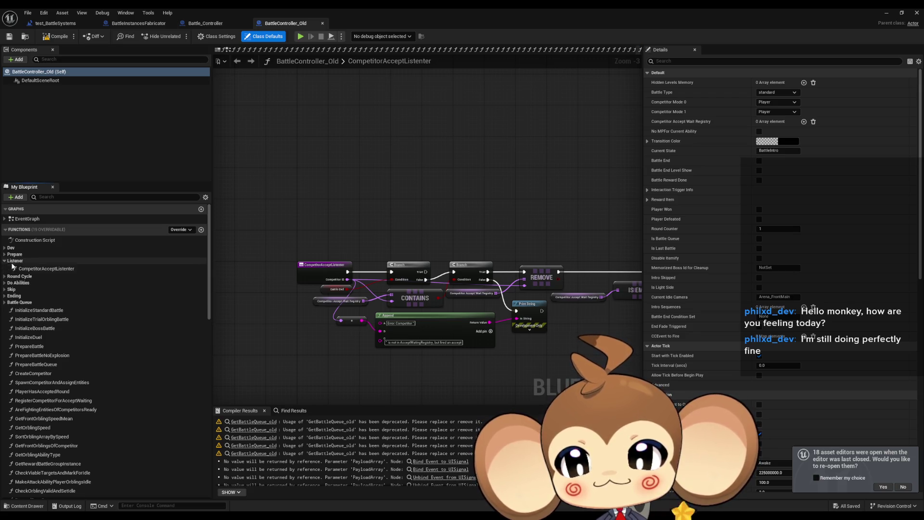
Expand Prepare and open the 2_CameraLevelLoadedListener and 1_ExplosionDoneListener graphs
{"action": "left_click", "coordinate": [4, 254]}
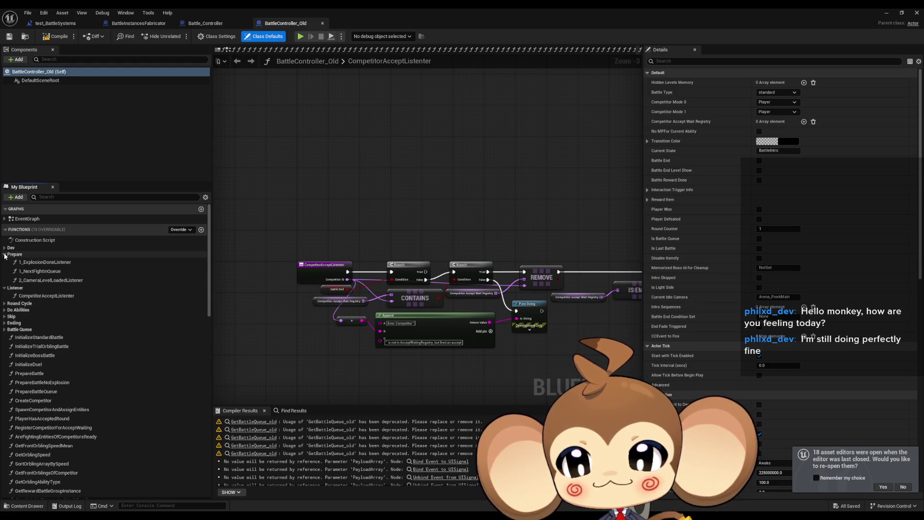
{"action": "left_click", "coordinate": [40, 281]}
{"action": "double_click", "coordinate": [40, 281]}
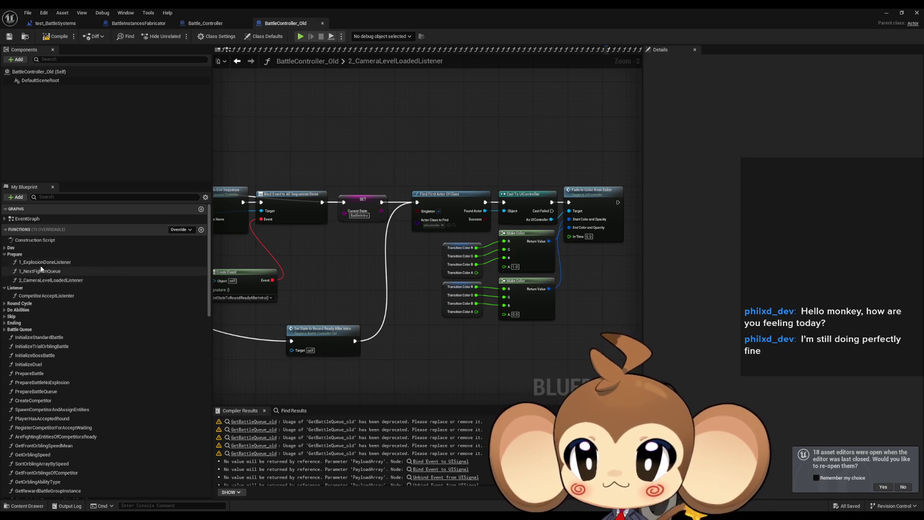
{"action": "left_click", "coordinate": [40, 263]}
{"action": "left_click", "coordinate": [40, 264]}
{"action": "double_click", "coordinate": [188, 263]}
{"action": "scroll", "coordinate": [422, 290], "scroll_direction": "down", "scroll_amount": 6}
{"action": "scroll", "coordinate": [422, 289], "scroll_direction": "up", "scroll_amount": 4}
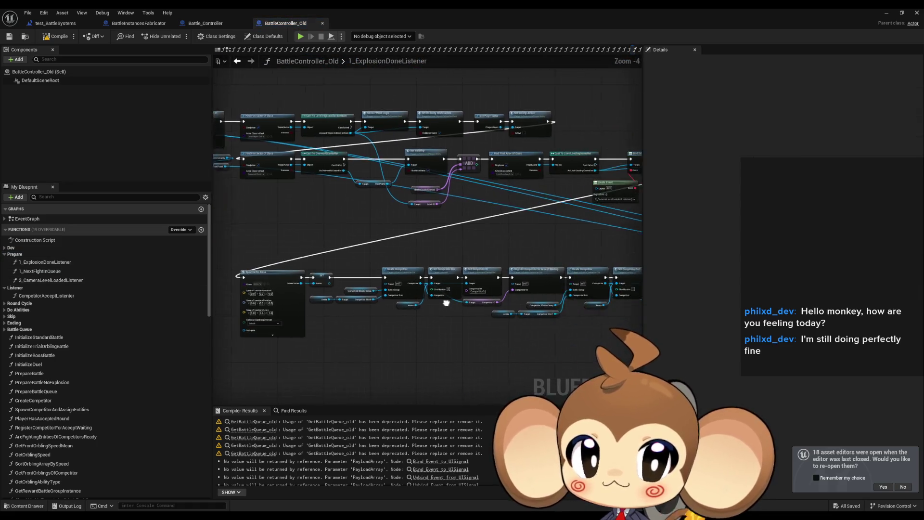
Compare Register Competitor for Accept Waiting nodes in the old controller and Battle_Controller
{"action": "left_click_drag", "start_coordinate": [323, 240], "coordinate": [402, 279]}
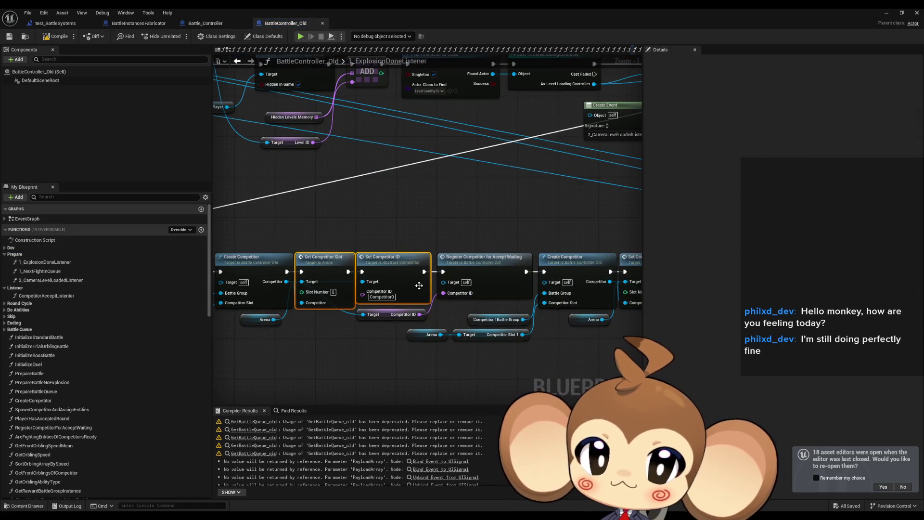
{"action": "left_click", "coordinate": [398, 265]}
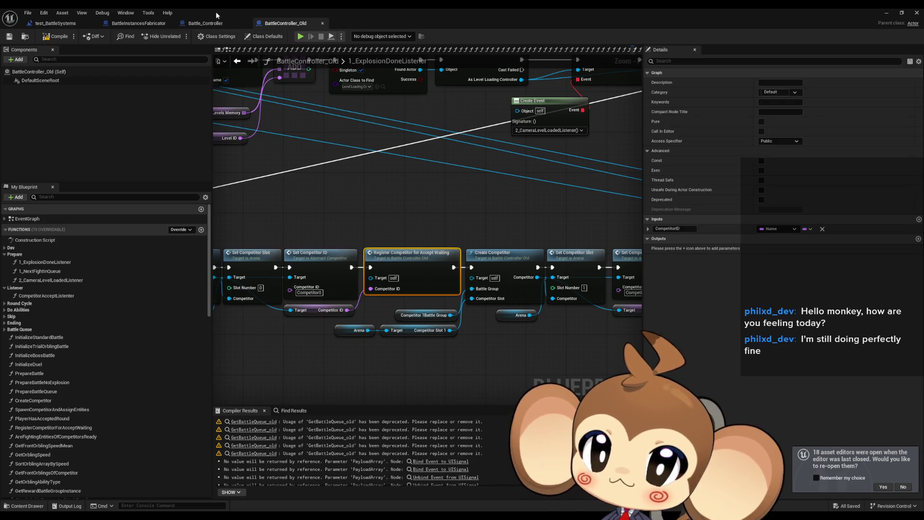
{"action": "left_click", "coordinate": [205, 23]}
{"action": "left_click", "coordinate": [496, 250]}
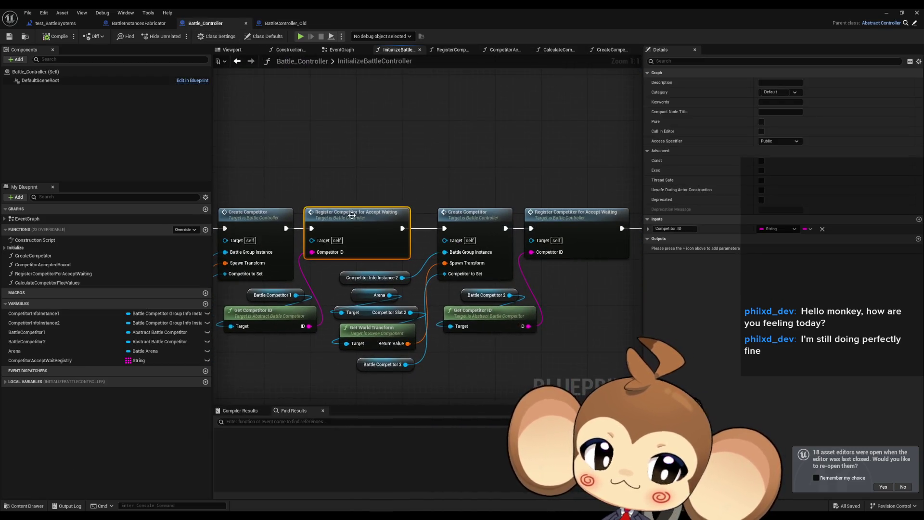
Open RegisterCompetitorForAcceptWaiting in both blueprints, then review 1_ExplosionDoneListener's Branch and Open Menu nodes
{"action": "double_click", "coordinate": [346, 214]}
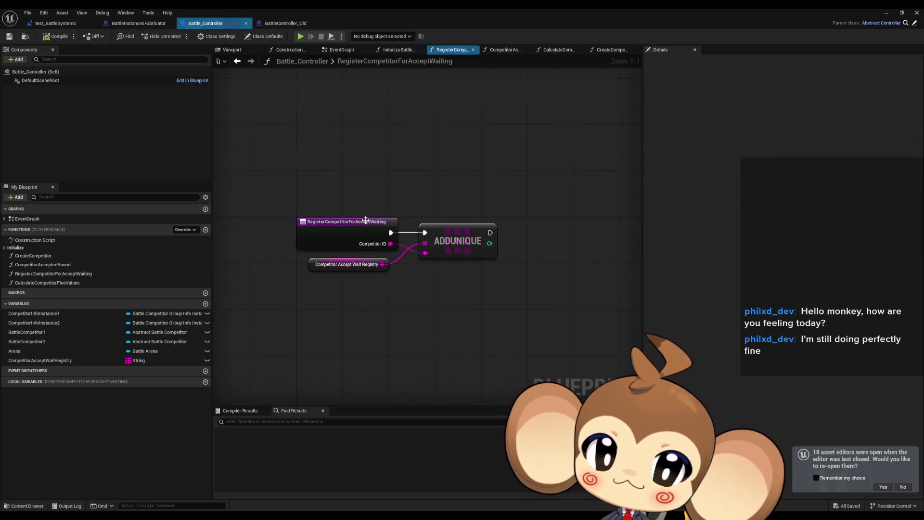
{"action": "left_click", "coordinate": [288, 24]}
{"action": "double_click", "coordinate": [414, 261]}
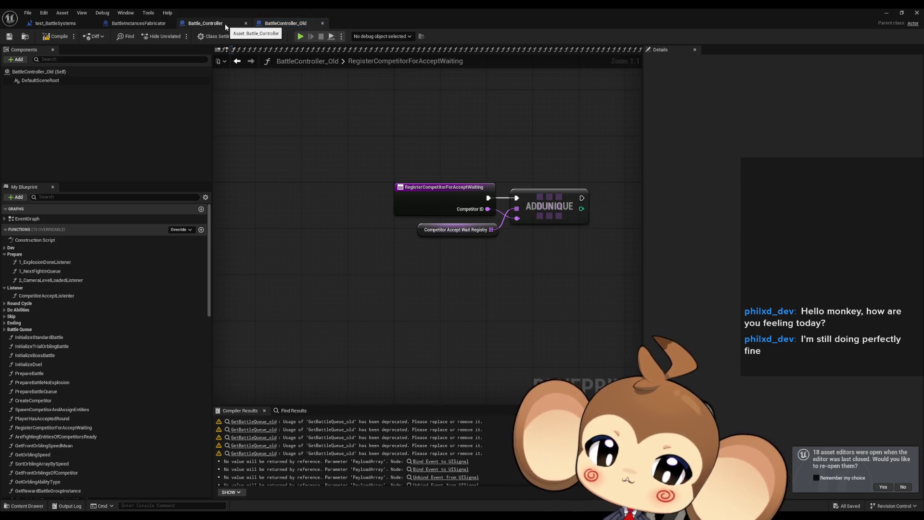
{"action": "left_click", "coordinate": [239, 62]}
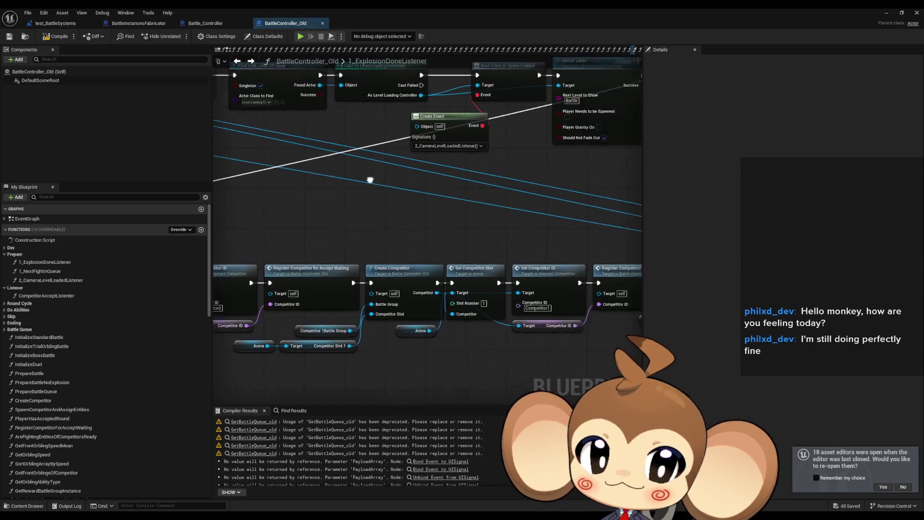
{"action": "mouse_move", "coordinate": [386, 214]}
{"action": "left_mouse_down"}
{"action": "mouse_move", "coordinate": [394, 204]}
{"action": "mouse_move", "coordinate": [262, 200]}
{"action": "left_mouse_up"}
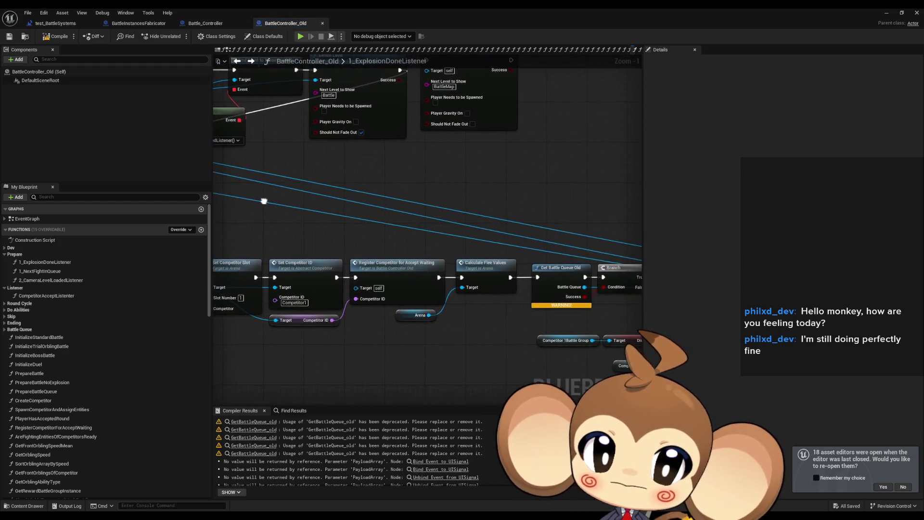
{"action": "left_click_drag", "start_coordinate": [428, 238], "coordinate": [224, 234]}
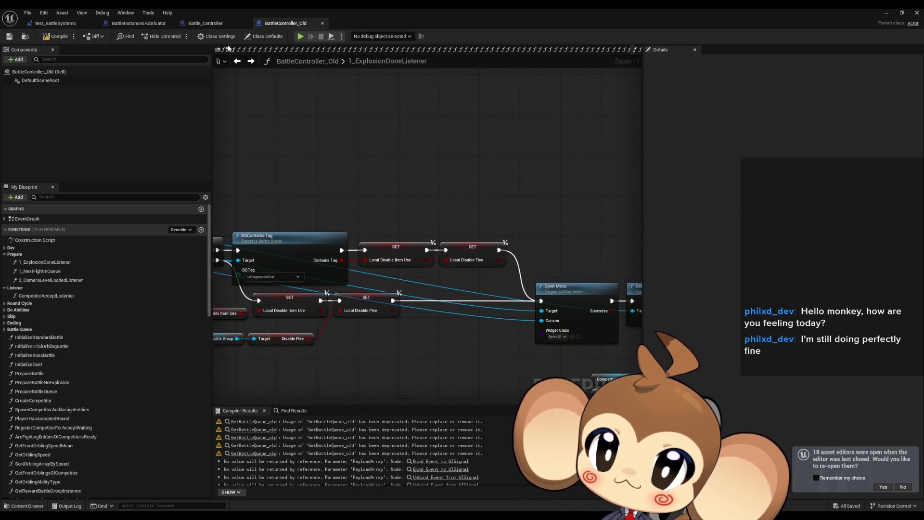
Check InitializeBattleController, then pan the old graph across Battle Queue Old, Open Menu and Get Battle UI
{"action": "left_click", "coordinate": [205, 23]}
{"action": "left_click", "coordinate": [238, 61]}
{"action": "scroll", "coordinate": [369, 221], "scroll_direction": "up", "scroll_amount": 4}
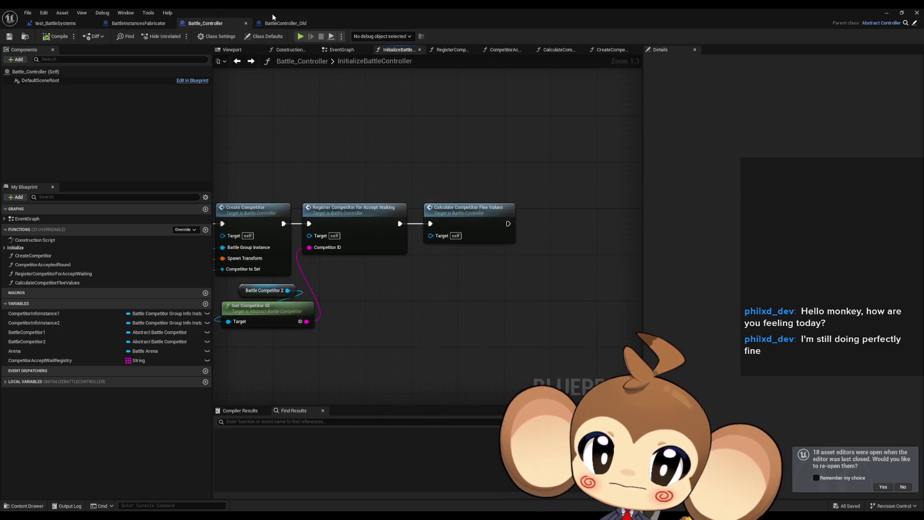
{"action": "left_click", "coordinate": [272, 23]}
{"action": "left_click_drag", "start_coordinate": [292, 162], "coordinate": [392, 163]}
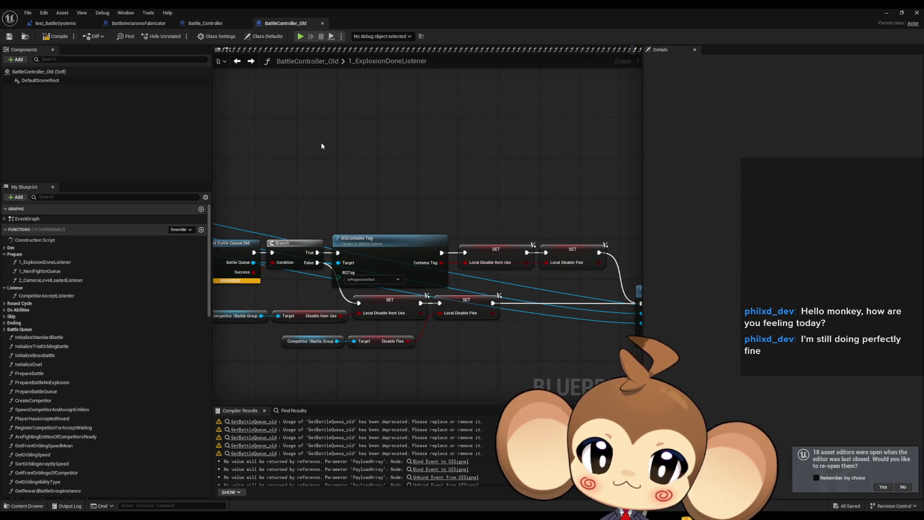
{"action": "mouse_move", "coordinate": [572, 188]}
{"action": "left_mouse_down"}
{"action": "mouse_move", "coordinate": [427, 151]}
{"action": "mouse_move", "coordinate": [404, 154]}
{"action": "left_mouse_up"}
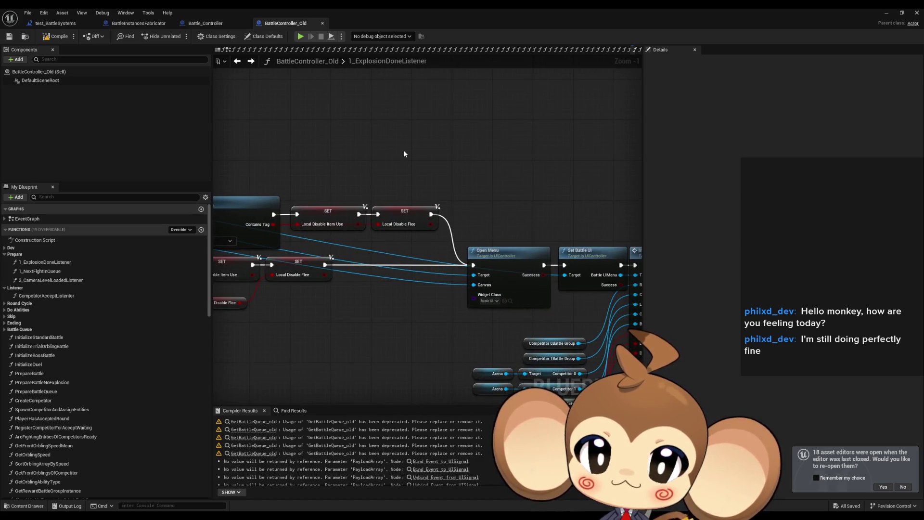
Expand Battle_Controller's Initialize functions and review the Create and Register Competitor chain
{"action": "left_click", "coordinate": [203, 26]}
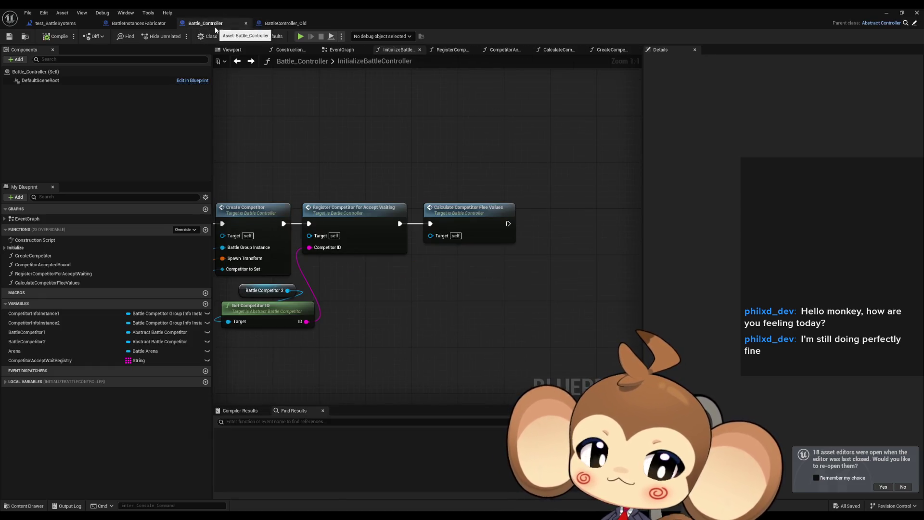
{"action": "left_click_drag", "start_coordinate": [470, 208], "coordinate": [586, 209]}
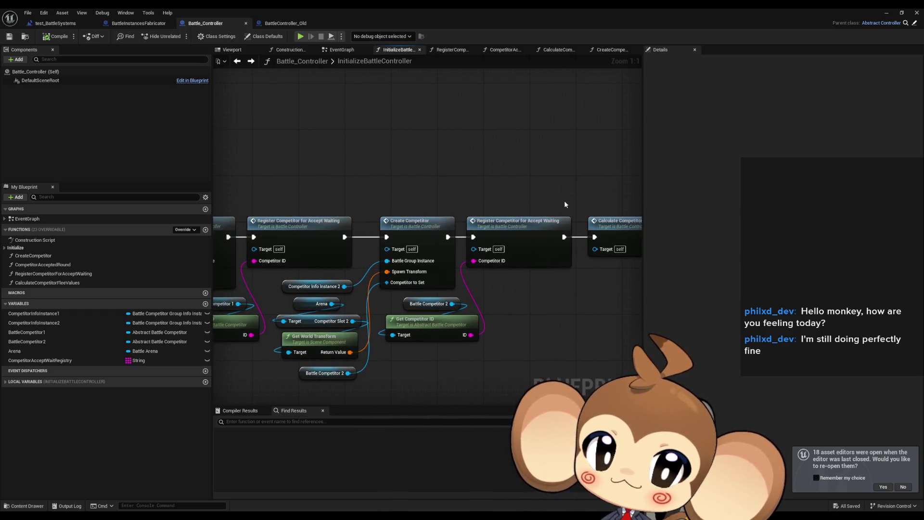
{"action": "left_click", "coordinate": [5, 248]}
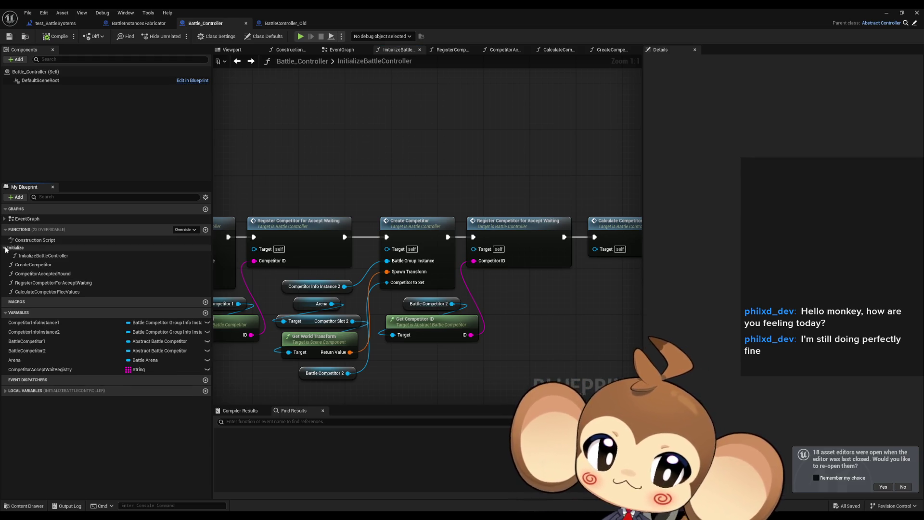
{"action": "double_click", "coordinate": [42, 255]}
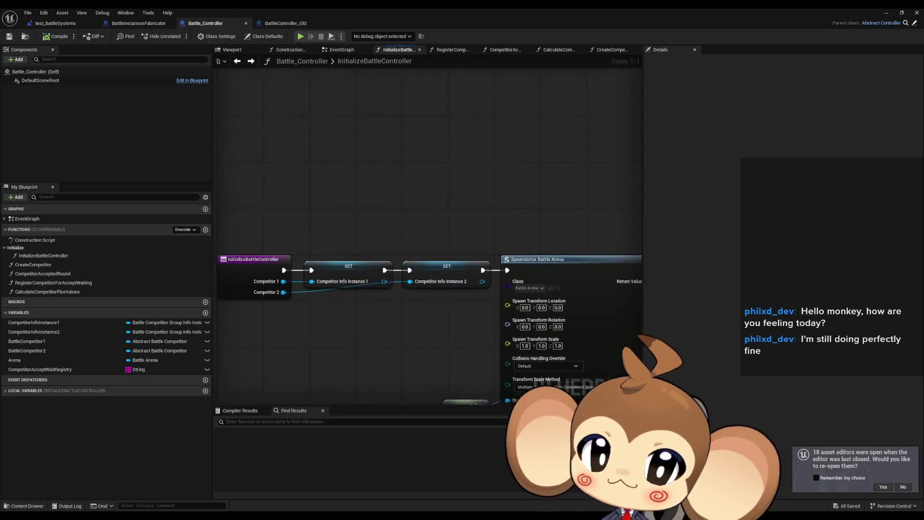
{"action": "left_click_drag", "start_coordinate": [626, 250], "coordinate": [226, 209]}
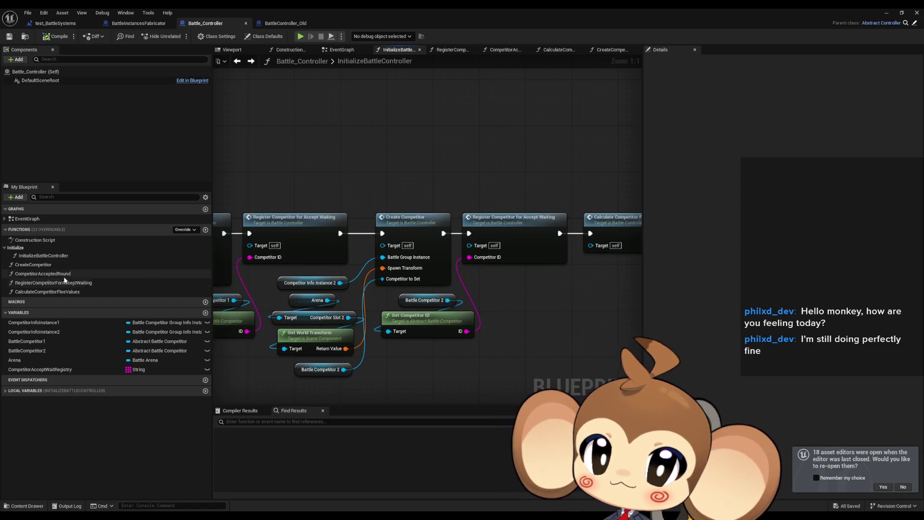
{"action": "left_click_drag", "start_coordinate": [309, 204], "coordinate": [165, 203]}
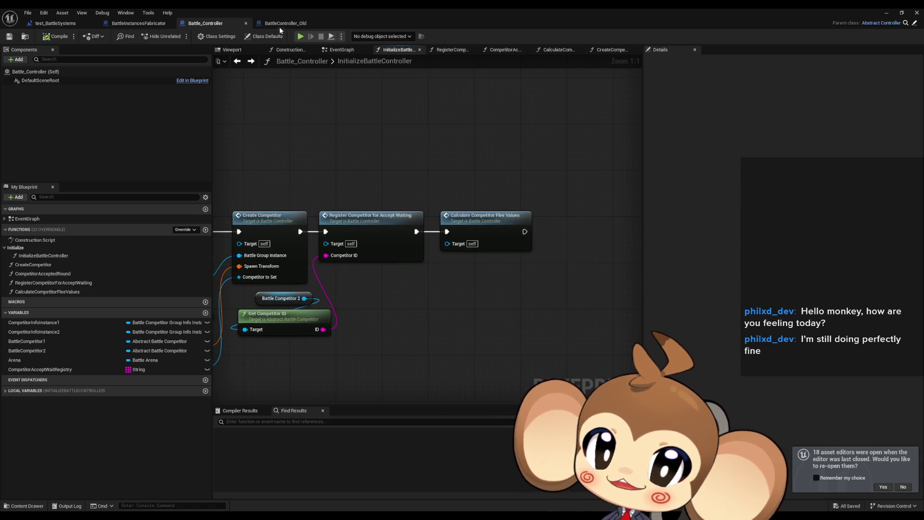
{"action": "left_click", "coordinate": [281, 25]}
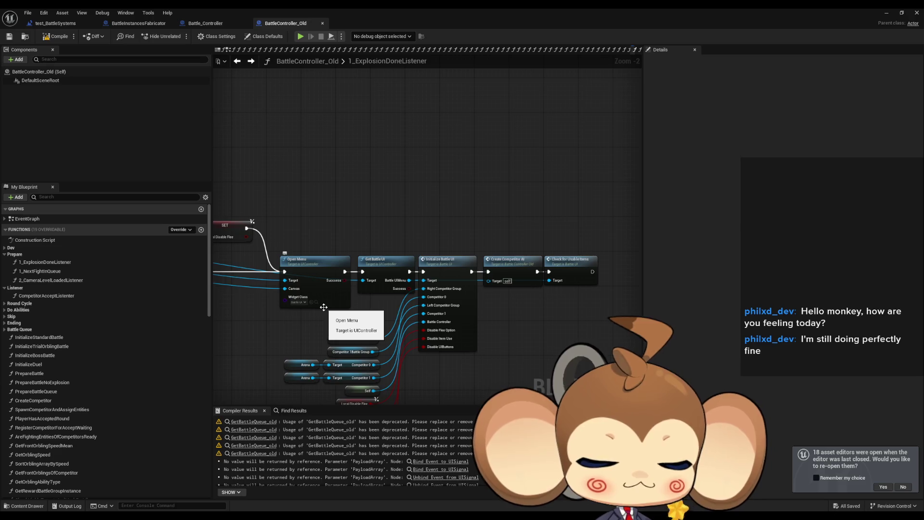
{"action": "scroll", "coordinate": [379, 212], "scroll_direction": "down", "scroll_amount": 3}
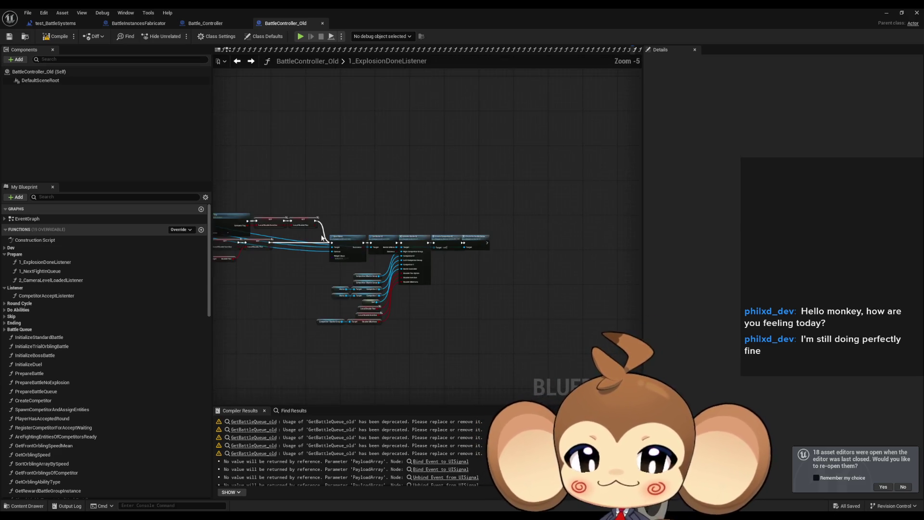
{"action": "scroll", "coordinate": [232, 240], "scroll_direction": "up", "scroll_amount": 5}
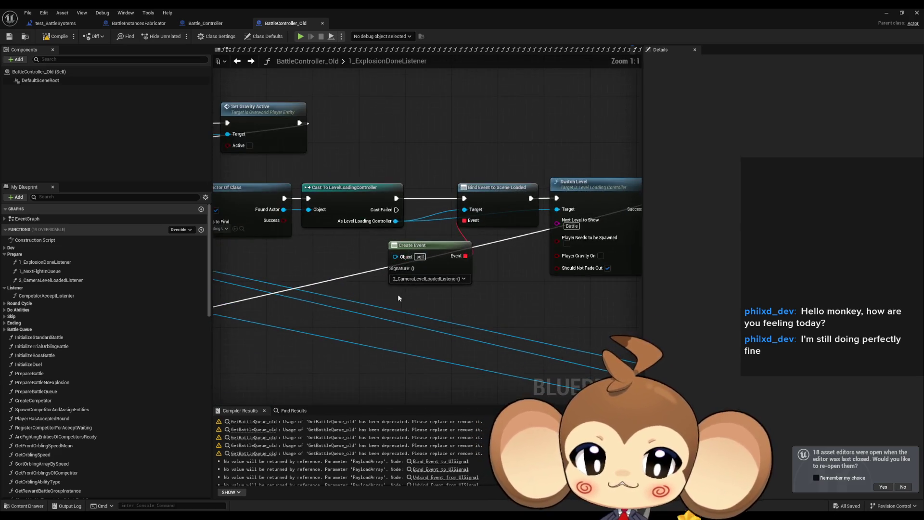
{"action": "double_click", "coordinate": [83, 281]}
{"action": "scroll", "coordinate": [469, 325], "scroll_direction": "down", "scroll_amount": 5}
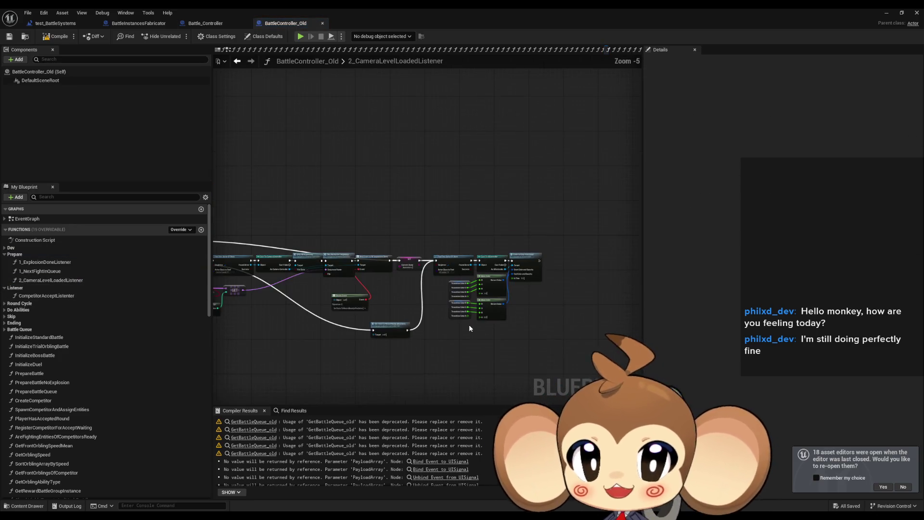
{"action": "scroll", "coordinate": [460, 303], "scroll_direction": "up", "scroll_amount": 6}
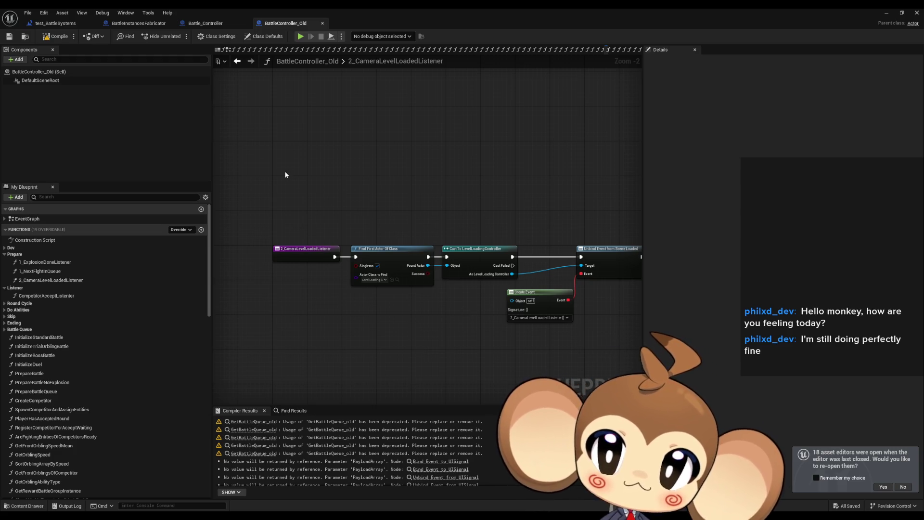
{"action": "left_click", "coordinate": [238, 61]}
{"action": "scroll", "coordinate": [400, 268], "scroll_direction": "down", "scroll_amount": 1}
{"action": "mouse_move", "coordinate": [400, 268]}
{"action": "left_mouse_down"}
{"action": "mouse_move", "coordinate": [472, 303]}
{"action": "mouse_move", "coordinate": [482, 277]}
{"action": "left_mouse_up"}
{"action": "left_click_drag", "start_coordinate": [496, 160], "coordinate": [528, 263]}
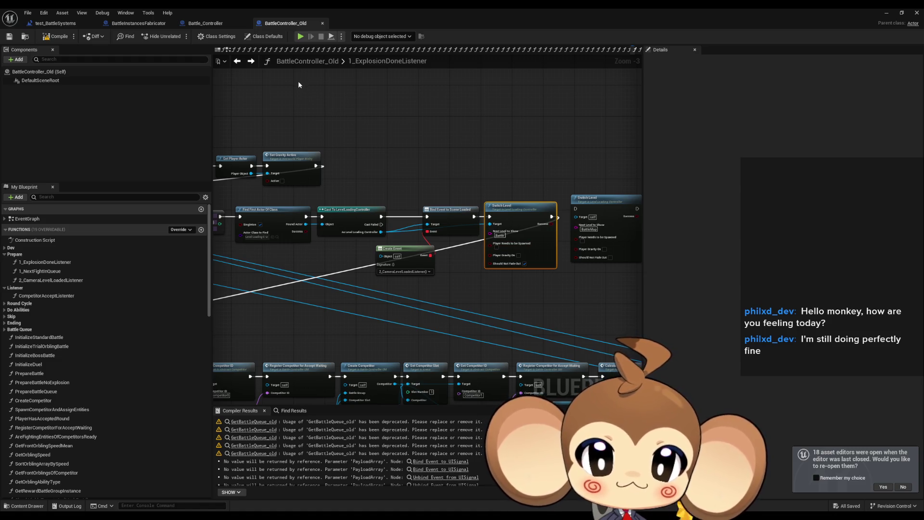
{"action": "left_click", "coordinate": [214, 22]}
{"action": "scroll", "coordinate": [440, 244], "scroll_direction": "down", "scroll_amount": 2}
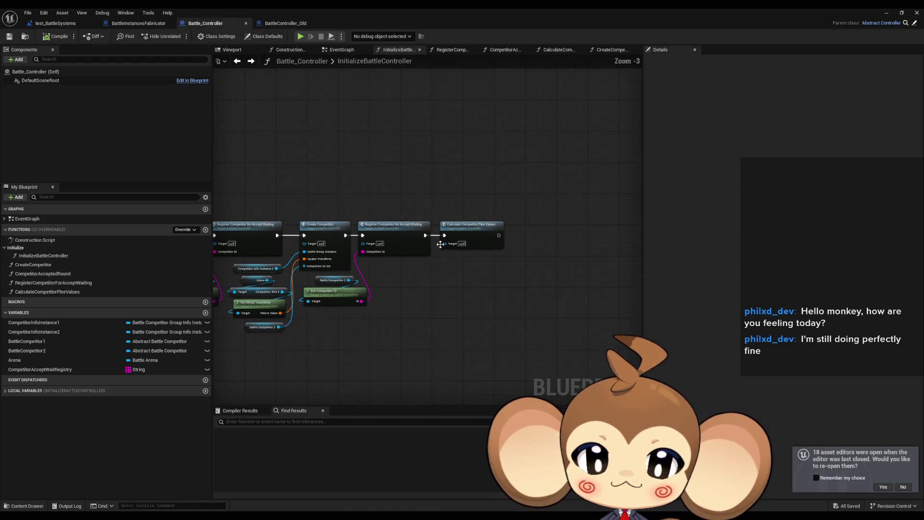
{"action": "mouse_move", "coordinate": [433, 272]}
{"action": "left_mouse_down"}
{"action": "mouse_move", "coordinate": [534, 301]}
{"action": "mouse_move", "coordinate": [573, 325]}
{"action": "mouse_move", "coordinate": [356, 300]}
{"action": "left_mouse_up"}
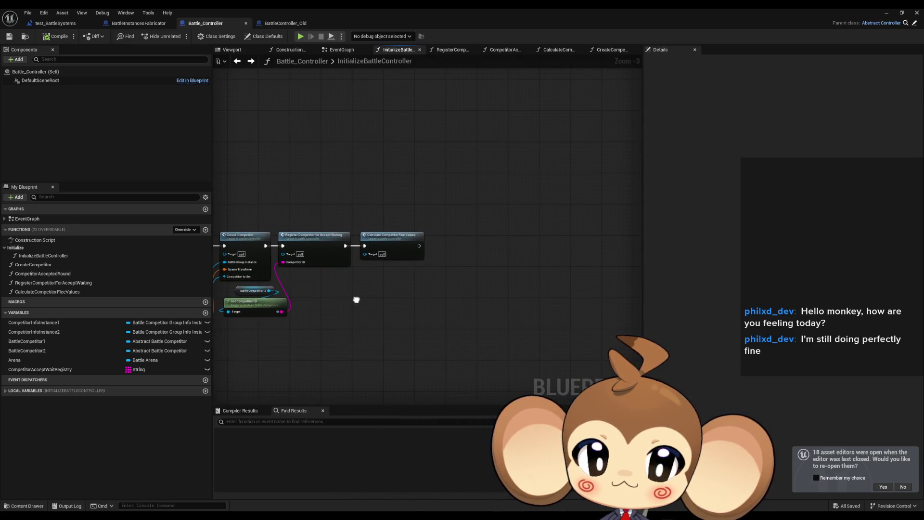
{"action": "left_click", "coordinate": [286, 23]}
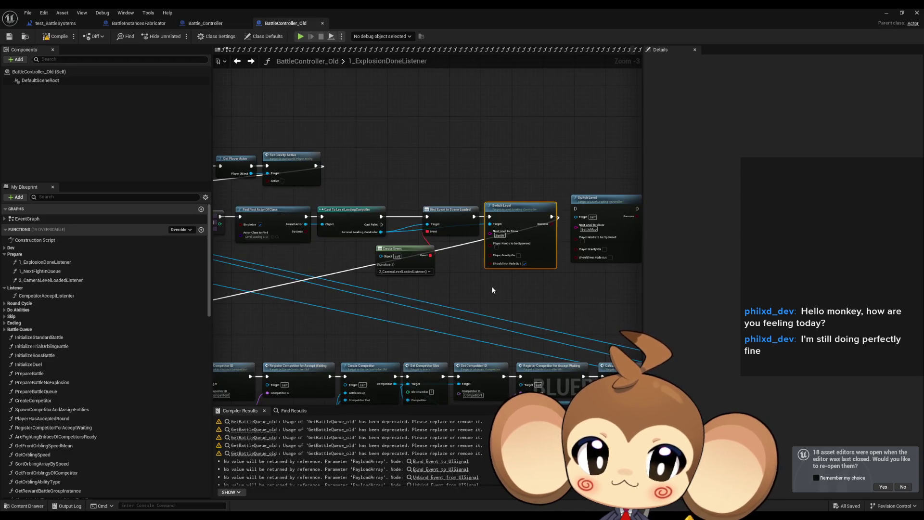
{"action": "double_click", "coordinate": [91, 280]}
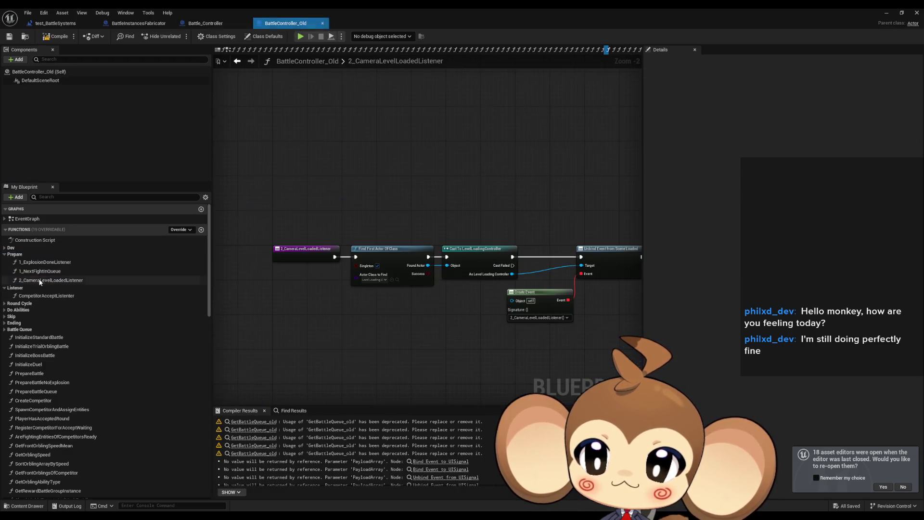
Pan 2_CameraLevelLoadedListener from Find First Actor through Play Battle Env Sequence to Fade to Color
{"action": "scroll", "coordinate": [476, 316], "scroll_direction": "up", "scroll_amount": 2}
{"action": "left_click_drag", "start_coordinate": [475, 301], "coordinate": [222, 309]}
{"action": "scroll", "coordinate": [460, 314], "scroll_direction": "down", "scroll_amount": 1}
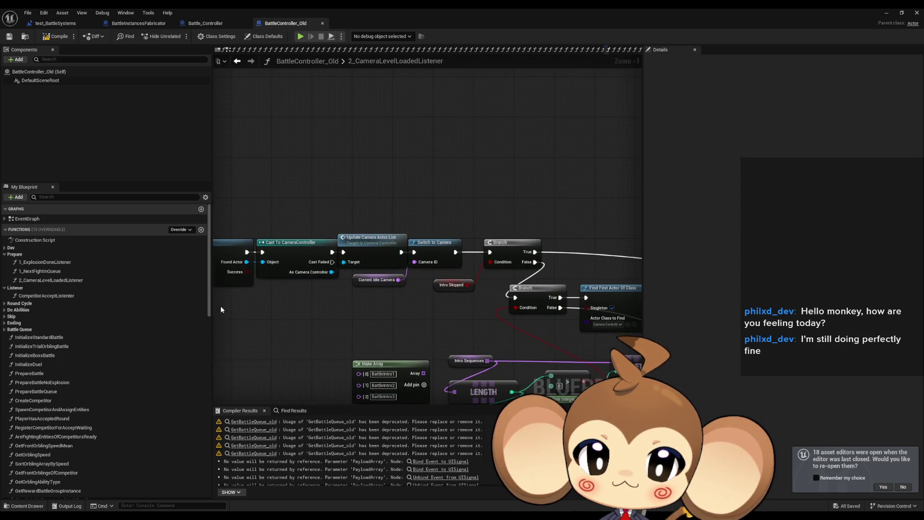
{"action": "scroll", "coordinate": [221, 310], "scroll_direction": "down", "scroll_amount": 3}
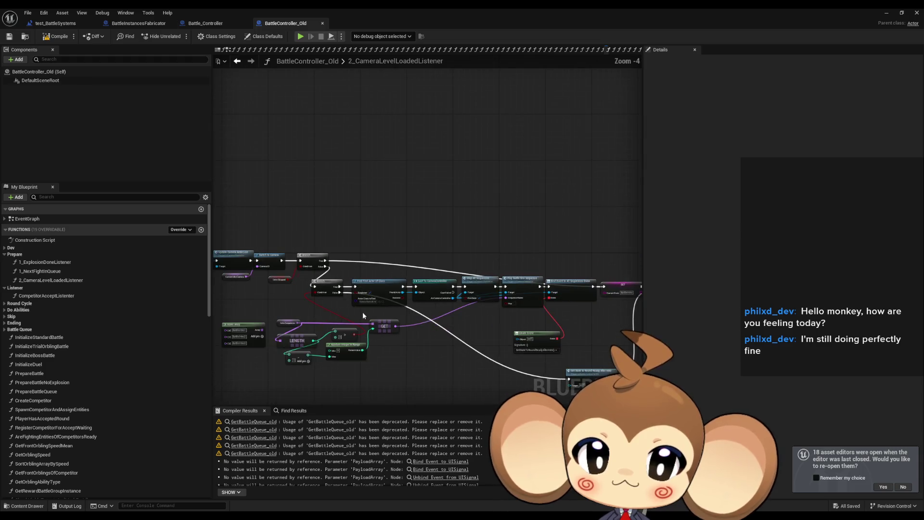
{"action": "scroll", "coordinate": [440, 313], "scroll_direction": "up", "scroll_amount": 3}
{"action": "left_click_drag", "start_coordinate": [440, 314], "coordinate": [328, 314]}
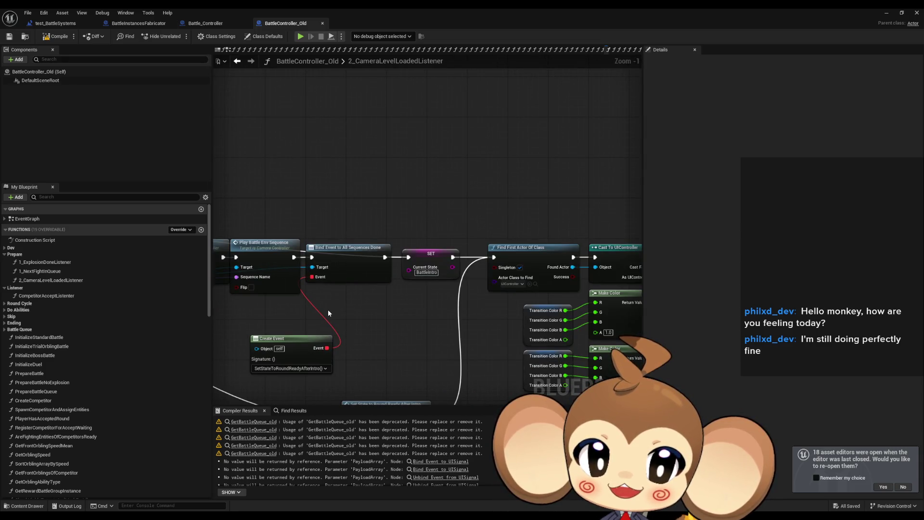
{"action": "left_click_drag", "start_coordinate": [383, 324], "coordinate": [422, 314]}
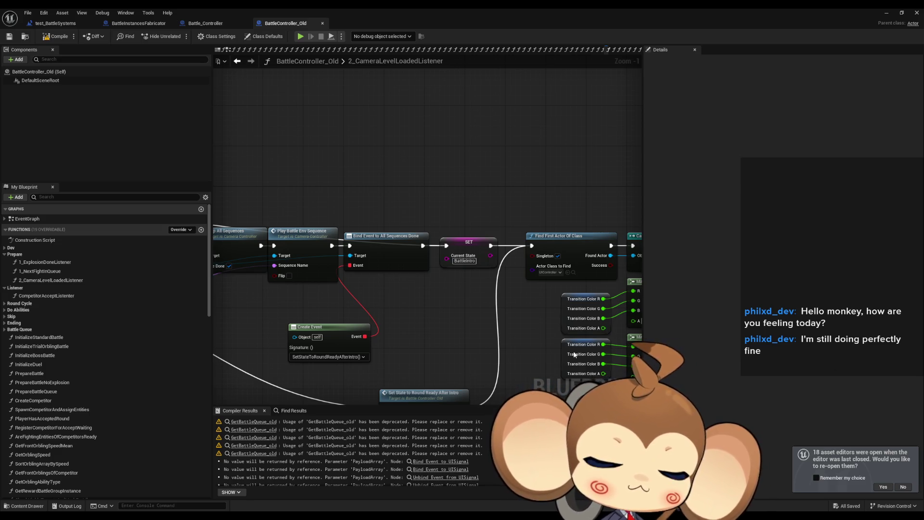
{"action": "left_click_drag", "start_coordinate": [574, 355], "coordinate": [297, 290]}
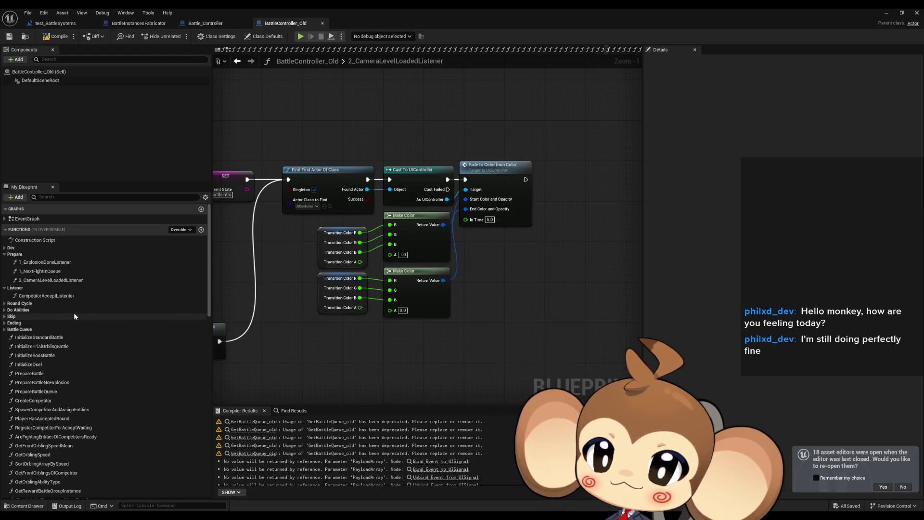
Expand the Round Cycle functions and open SetStateToRoundReadyAfterIntro
{"action": "left_click", "coordinate": [5, 303]}
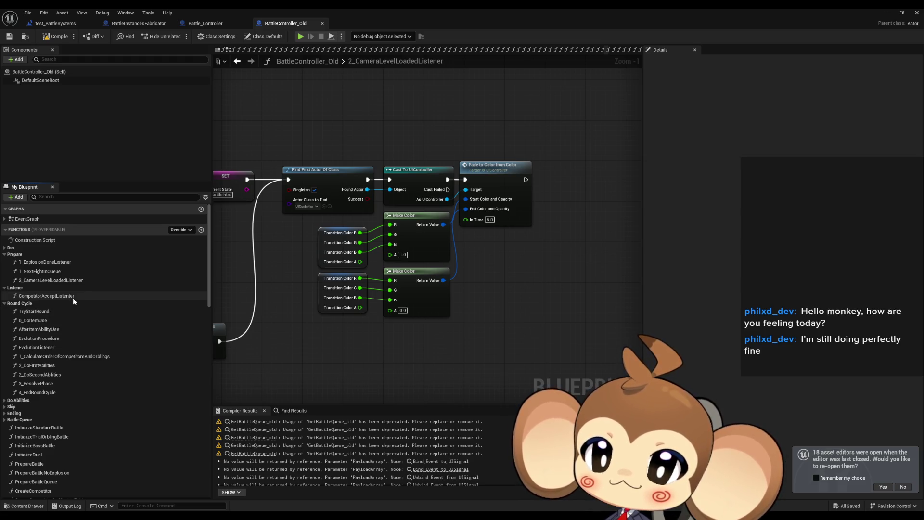
{"action": "scroll", "coordinate": [461, 311], "scroll_direction": "down", "scroll_amount": 5}
{"action": "scroll", "coordinate": [394, 308], "scroll_direction": "up", "scroll_amount": 6}
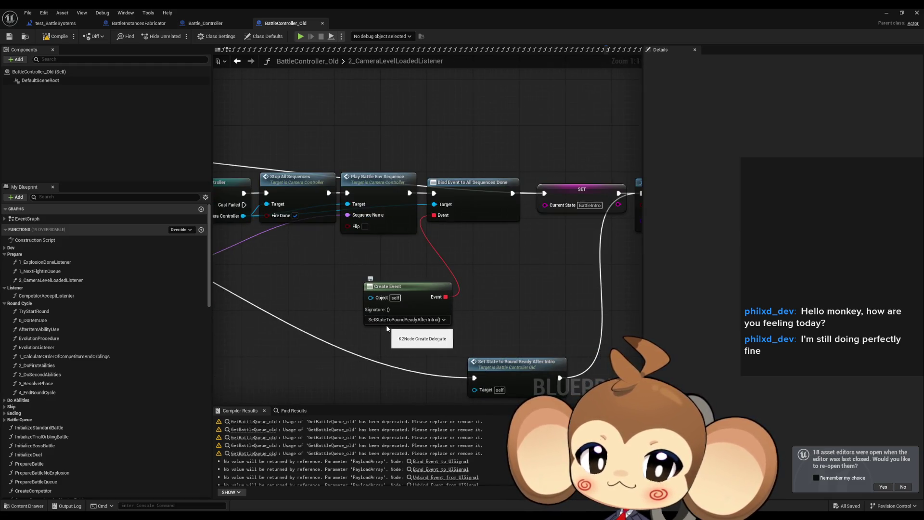
{"action": "scroll", "coordinate": [86, 327], "scroll_direction": "down", "scroll_amount": 2}
{"action": "scroll", "coordinate": [86, 328], "scroll_direction": "down", "scroll_amount": 5}
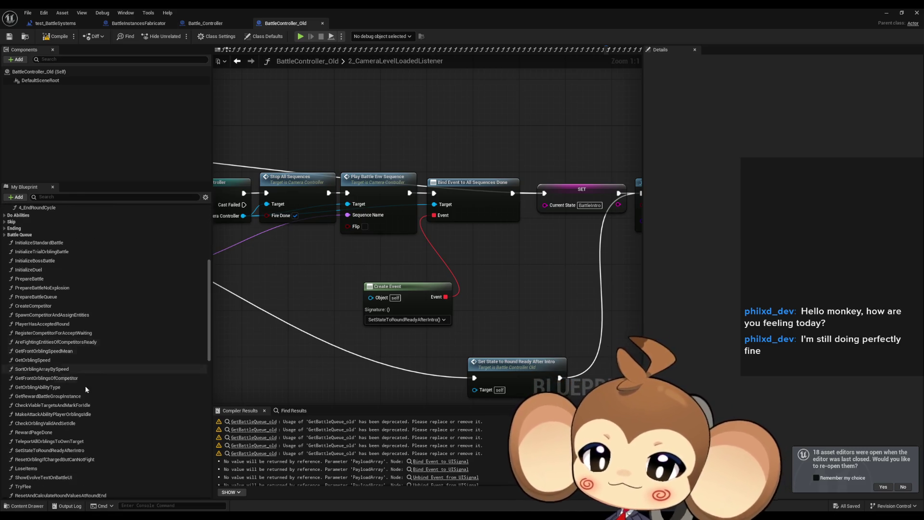
{"action": "double_click", "coordinate": [73, 451]}
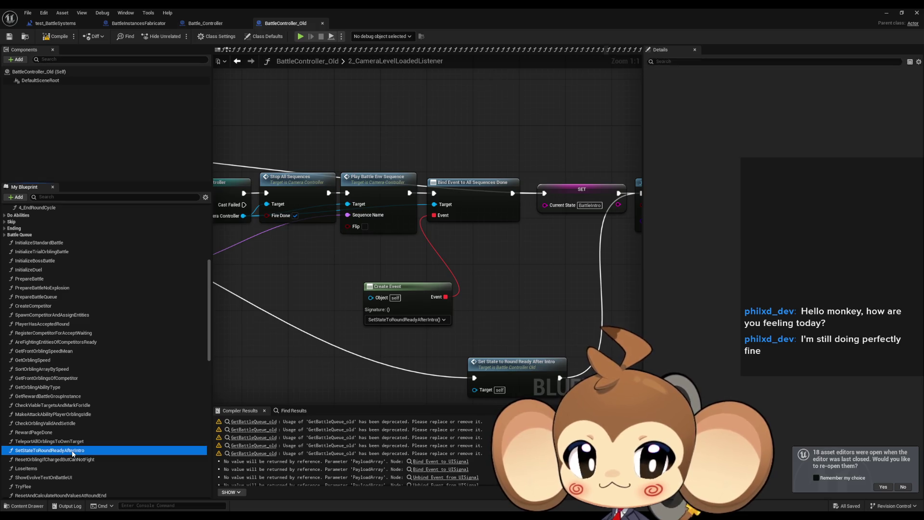
Pan to the SET Current State node and marquee-select every SetStateToRoundReadyAfterIntro node for inspection
{"action": "mouse_move", "coordinate": [467, 298]}
{"action": "left_mouse_down"}
{"action": "mouse_move", "coordinate": [406, 289]}
{"action": "mouse_move", "coordinate": [331, 296]}
{"action": "left_mouse_up"}
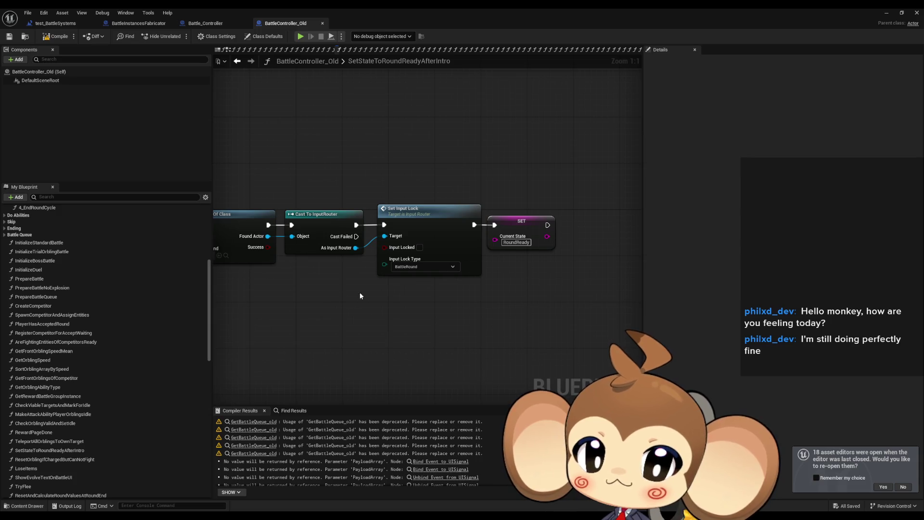
{"action": "left_click_drag", "start_coordinate": [546, 197], "coordinate": [260, 313]}
{"action": "scroll", "coordinate": [337, 298], "scroll_direction": "down", "scroll_amount": 3}
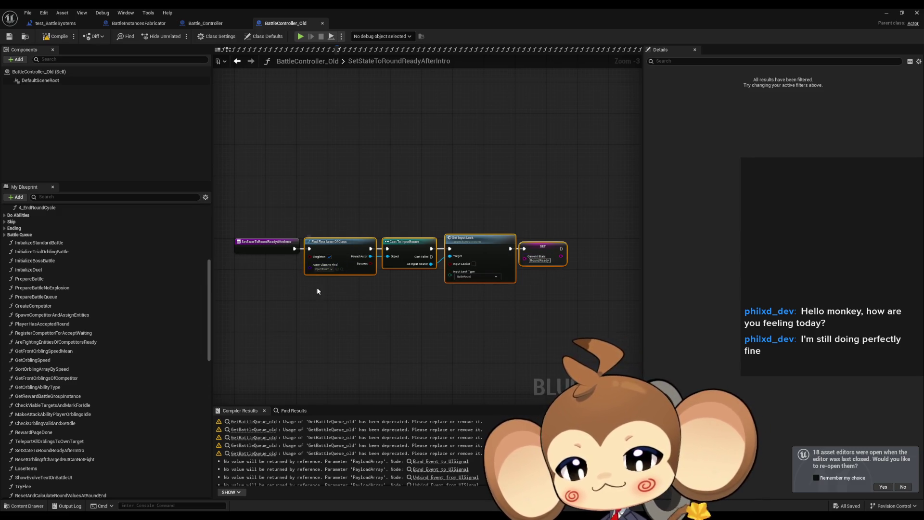
{"action": "left_click_drag", "start_coordinate": [275, 279], "coordinate": [300, 264]}
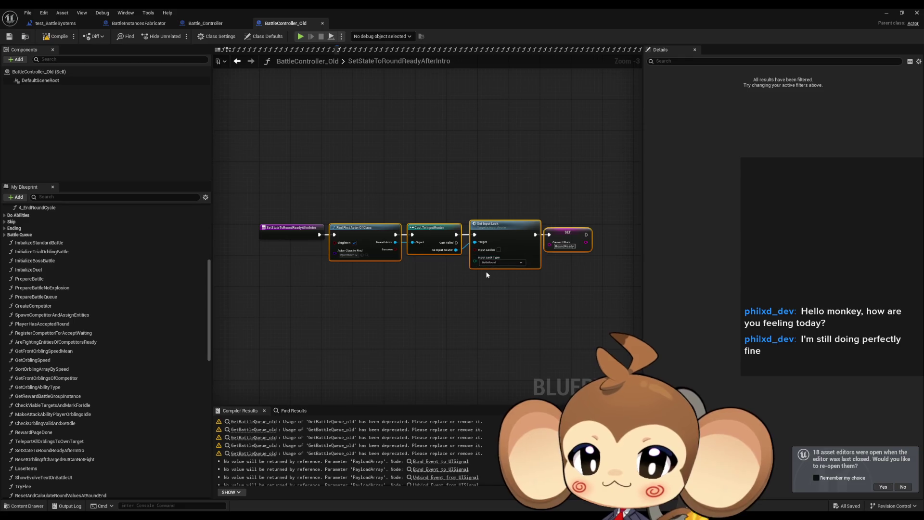
{"action": "scroll", "coordinate": [488, 272], "scroll_direction": "up", "scroll_amount": 1}
{"action": "scroll", "coordinate": [71, 264], "scroll_direction": "up", "scroll_amount": 6}
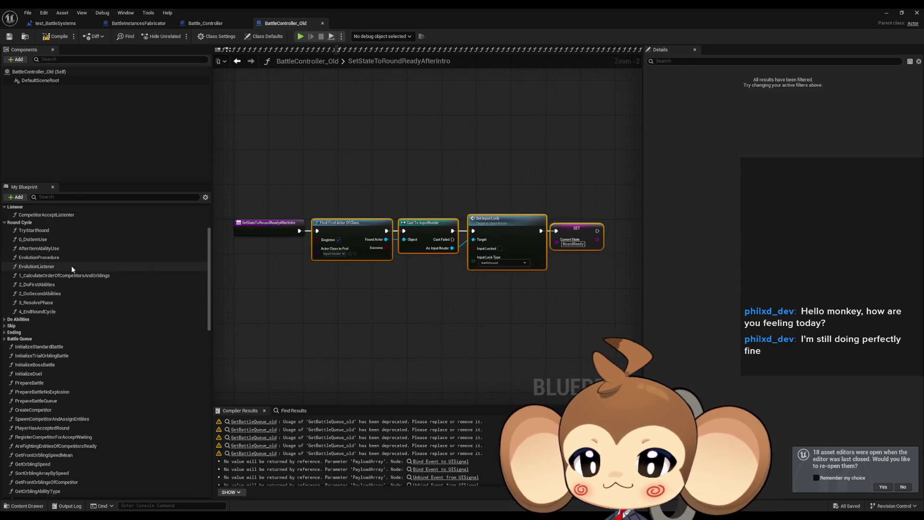
{"action": "scroll", "coordinate": [69, 271], "scroll_direction": "up", "scroll_amount": 3}
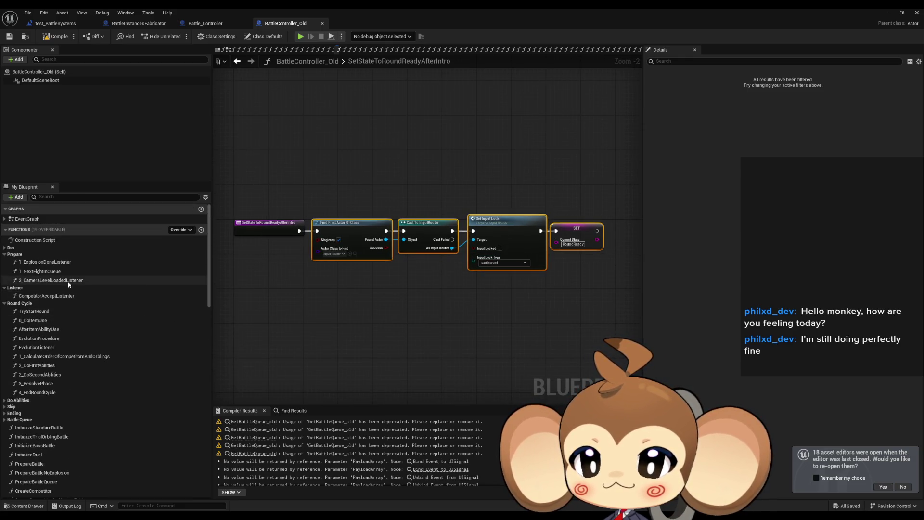
Find references to TryStartRound by class member and jump to its call in CompetitorAcceptListener
{"action": "right_click", "coordinate": [44, 312]}
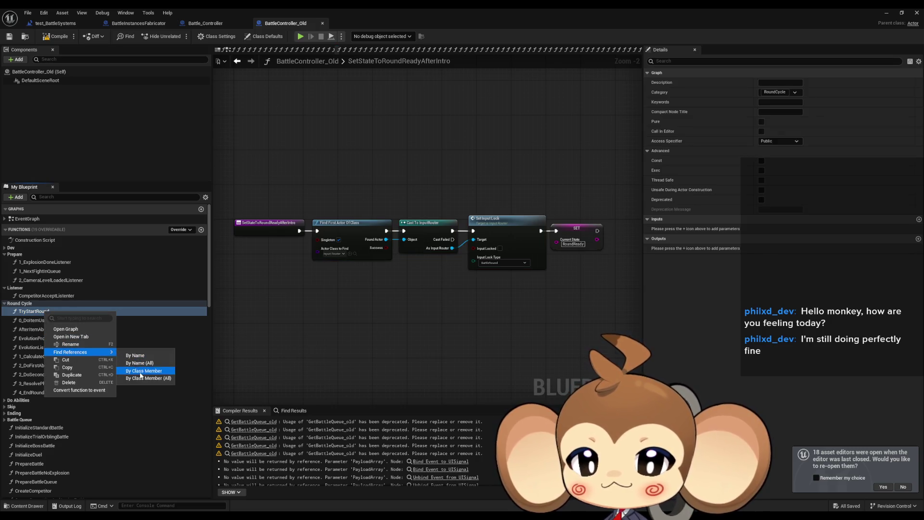
{"action": "left_click", "coordinate": [257, 395]}
{"action": "double_click", "coordinate": [248, 441]}
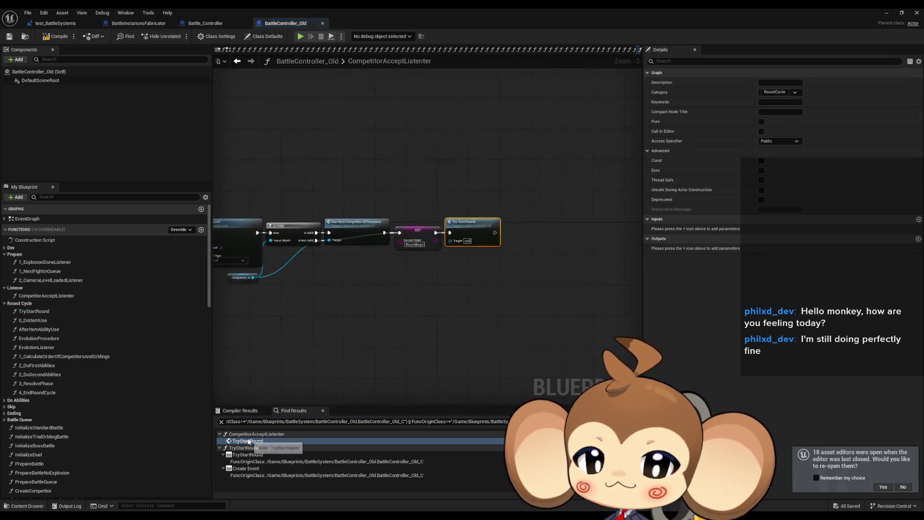
{"action": "scroll", "coordinate": [385, 299], "scroll_direction": "down", "scroll_amount": 2}
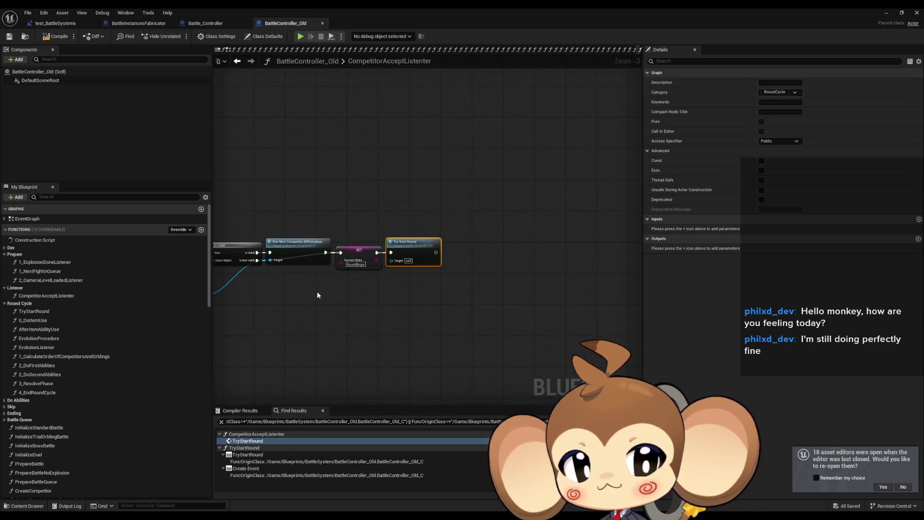
{"action": "scroll", "coordinate": [317, 292], "scroll_direction": "down", "scroll_amount": 3}
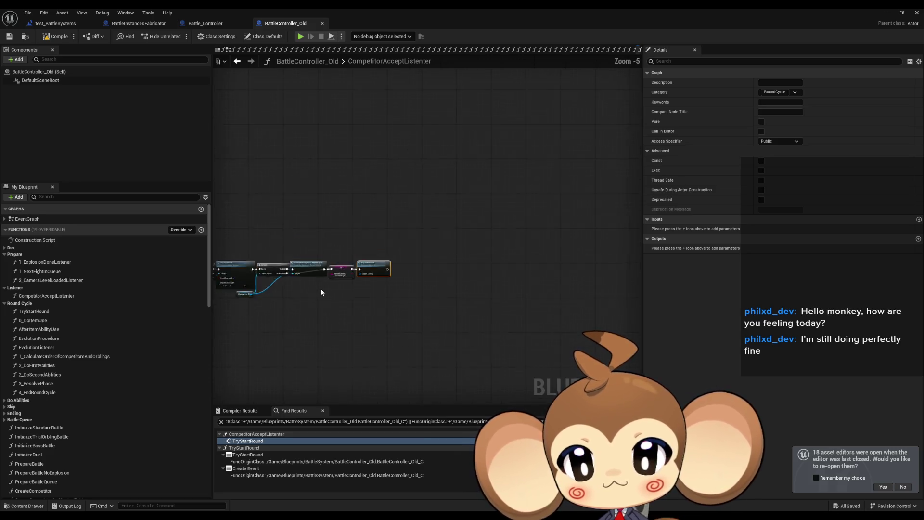
{"action": "scroll", "coordinate": [310, 268], "scroll_direction": "up", "scroll_amount": 3}
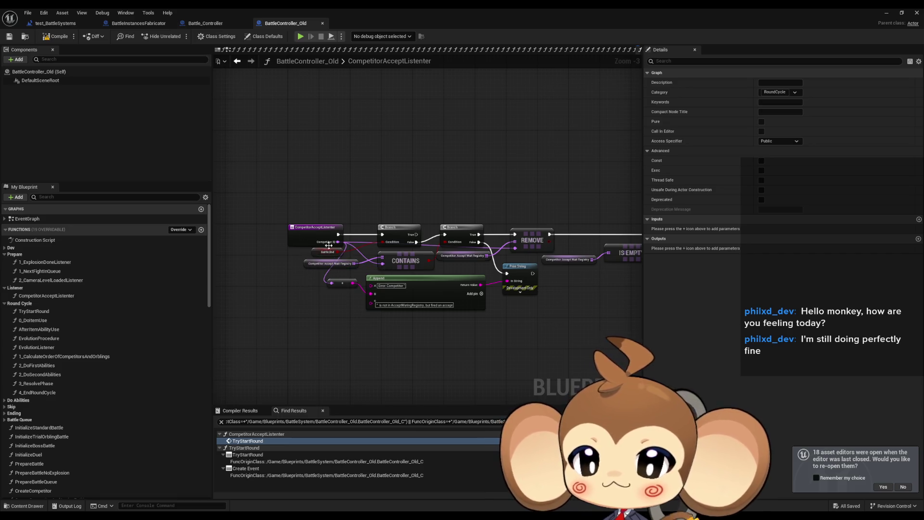
Look up CompetitorAcceptListener references, then review the Remove, Branch and TryStartRound nodes
{"action": "left_click", "coordinate": [305, 235]}
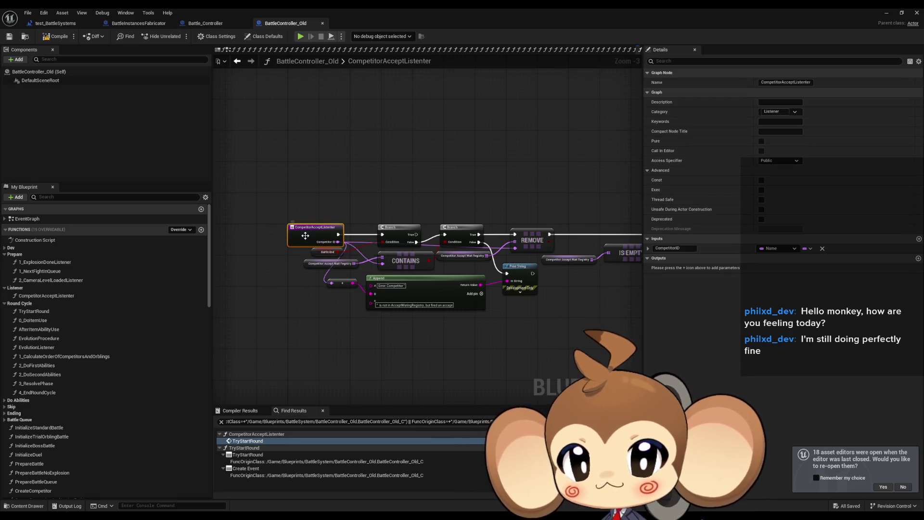
{"action": "right_click", "coordinate": [305, 236]}
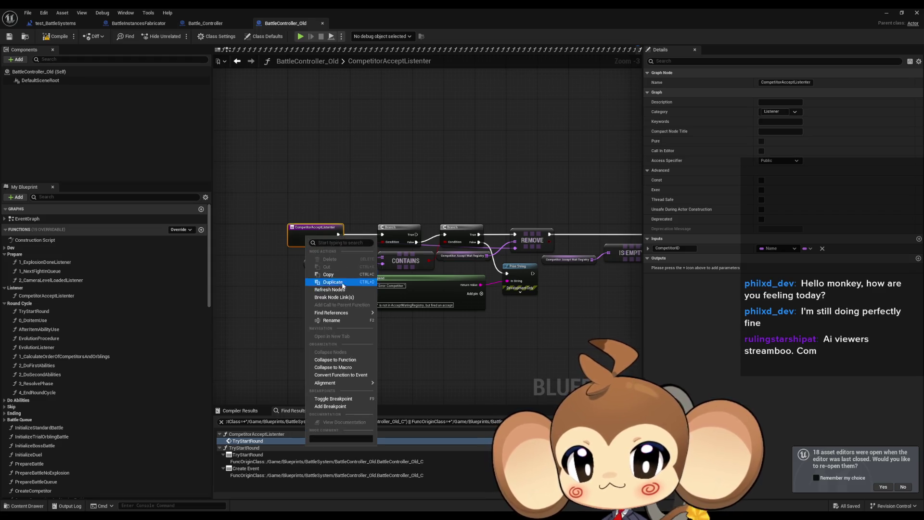
{"action": "mouse_move", "coordinate": [337, 312]}
{"action": "left_click", "coordinate": [432, 338]}
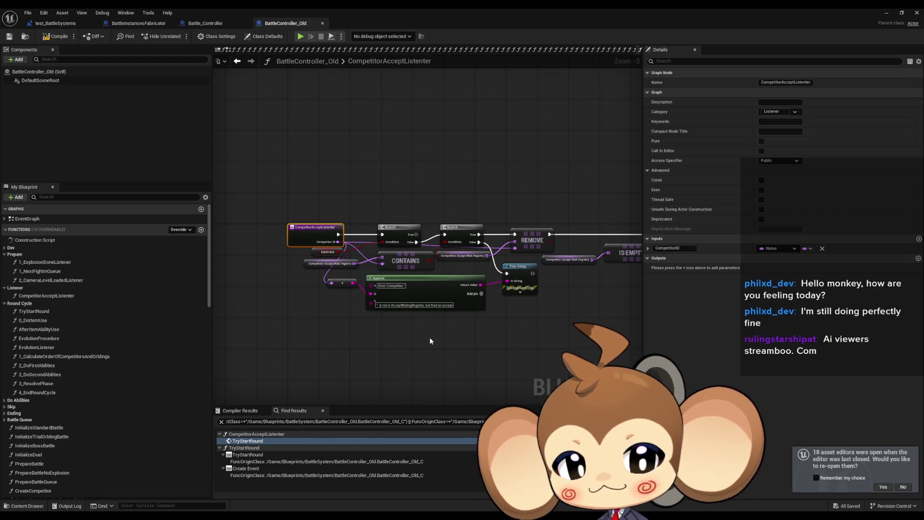
{"action": "left_click", "coordinate": [248, 441]}
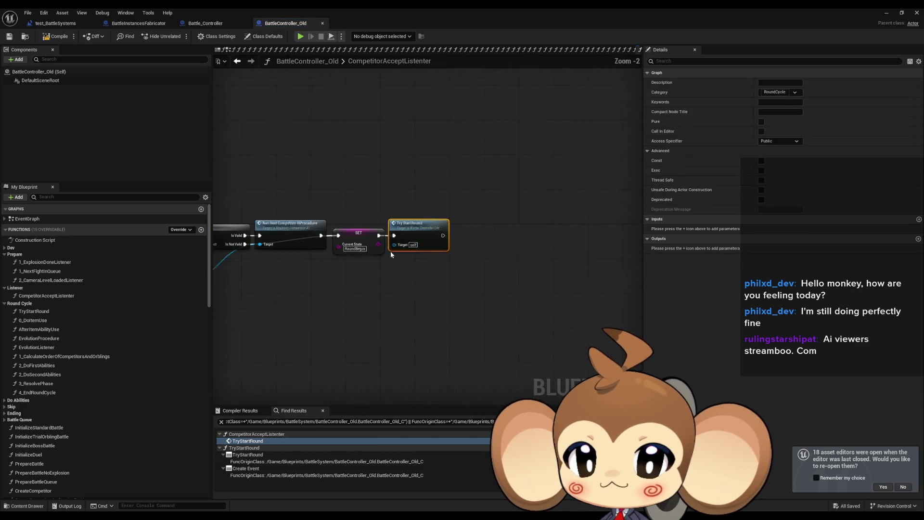
{"action": "left_click_drag", "start_coordinate": [324, 294], "coordinate": [561, 277]}
{"action": "left_click_drag", "start_coordinate": [300, 268], "coordinate": [672, 271]}
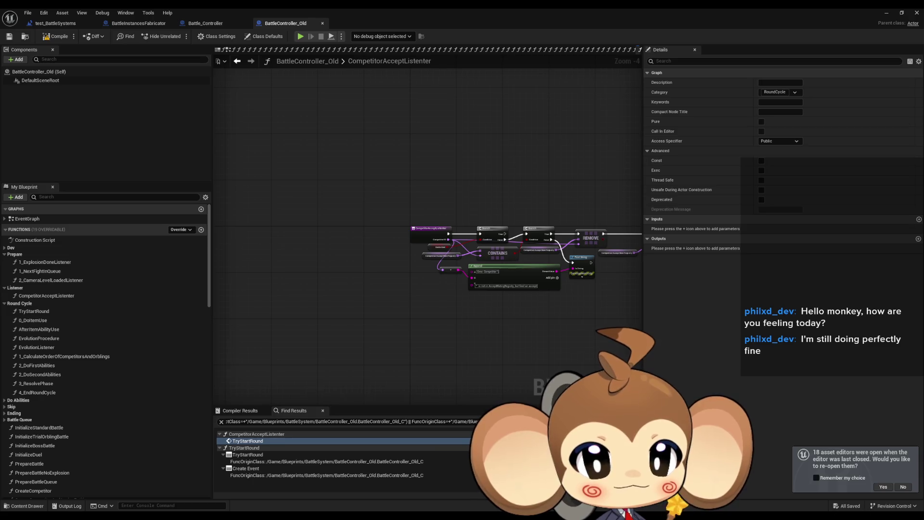
Go back to SpawnCompetitorAndAssignEntities and frame the whole spawn chain
{"action": "key", "text": "alt+Left"}
{"action": "scroll", "coordinate": [521, 297], "scroll_direction": "down", "scroll_amount": 2}
{"action": "mouse_move", "coordinate": [523, 291]}
{"action": "left_mouse_down"}
{"action": "mouse_move", "coordinate": [588, 300]}
{"action": "mouse_move", "coordinate": [553, 305]}
{"action": "left_mouse_up"}
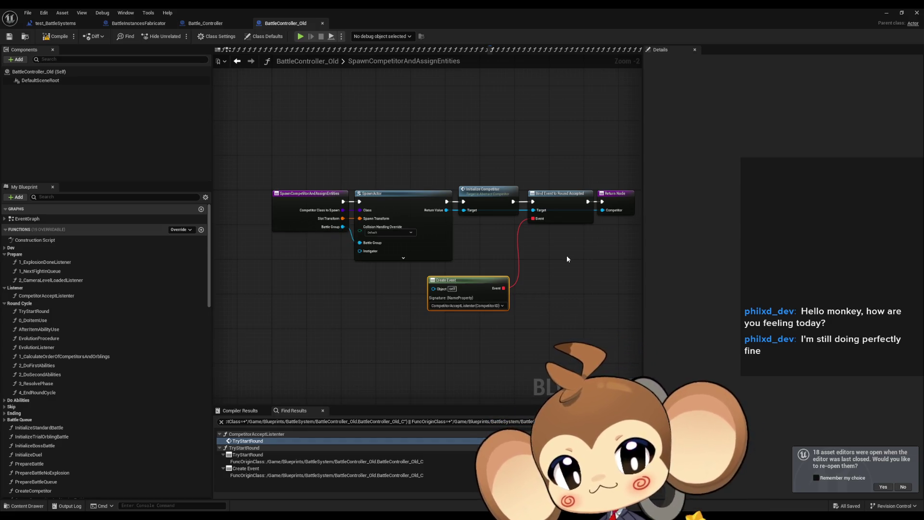
Show Battle_Controller's CompetitorAcceptedRound function with its Contains check and error-message Append
{"action": "scroll", "coordinate": [550, 238], "scroll_direction": "up", "scroll_amount": 2}
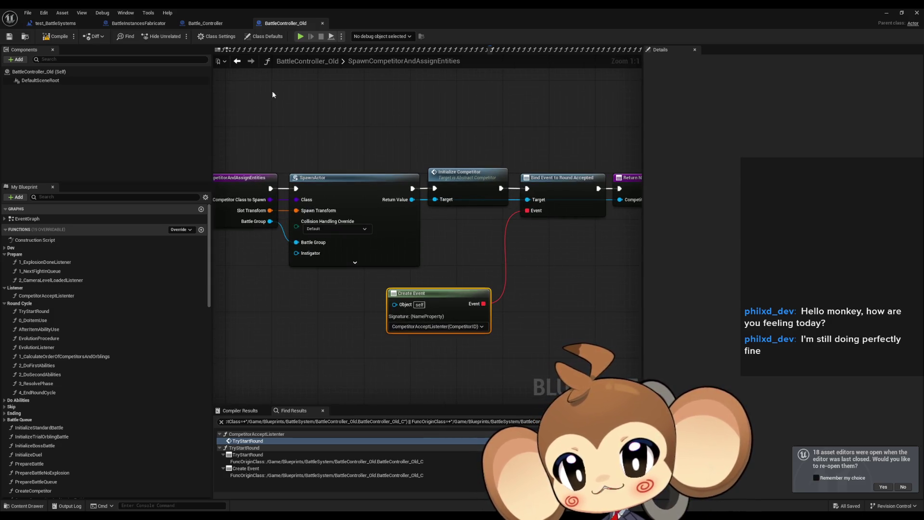
{"action": "left_click", "coordinate": [219, 25]}
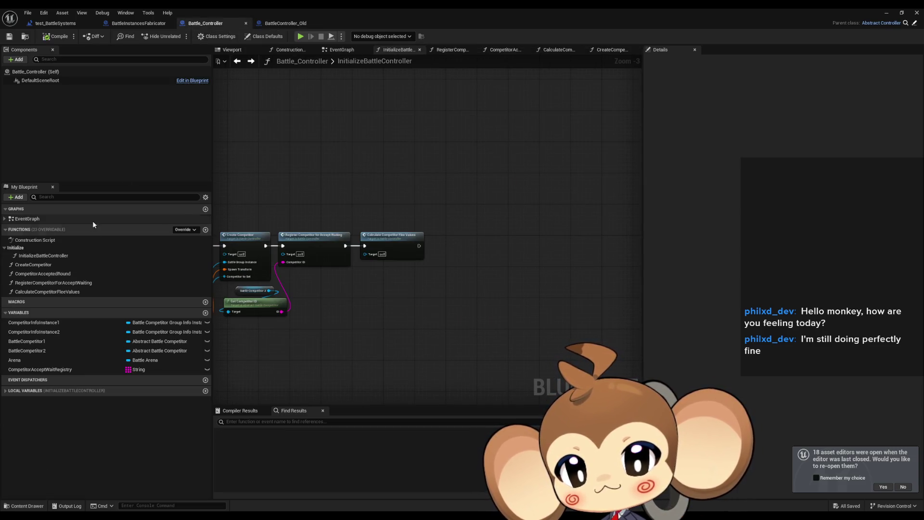
{"action": "left_click", "coordinate": [282, 27]}
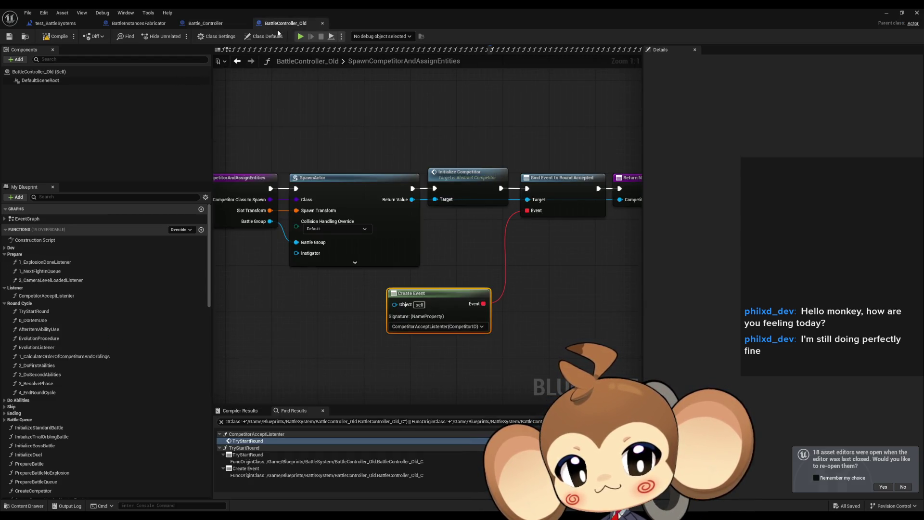
{"action": "left_click", "coordinate": [205, 23]}
{"action": "double_click", "coordinate": [71, 276]}
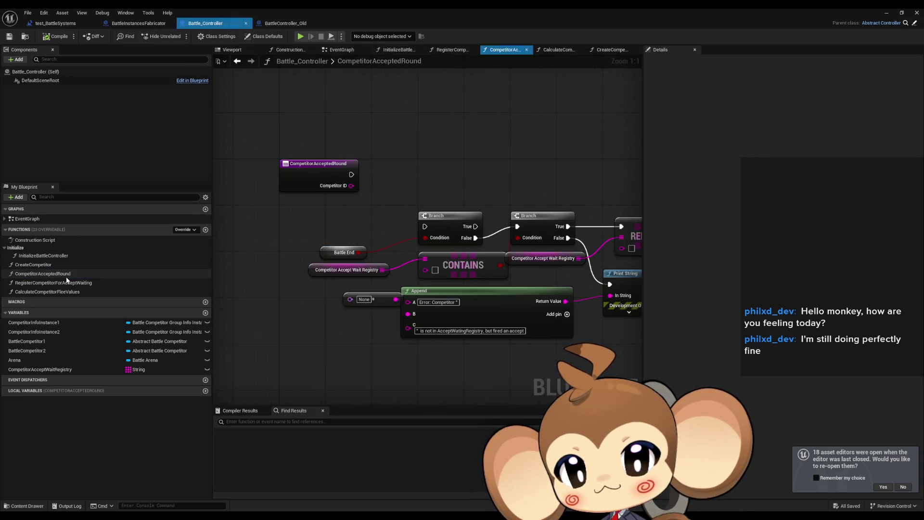
Compare the old CompetitorAcceptListener graph against Battle_Controller's CompetitorAcceptedRound across both blueprint tabs
{"action": "left_click", "coordinate": [287, 25]}
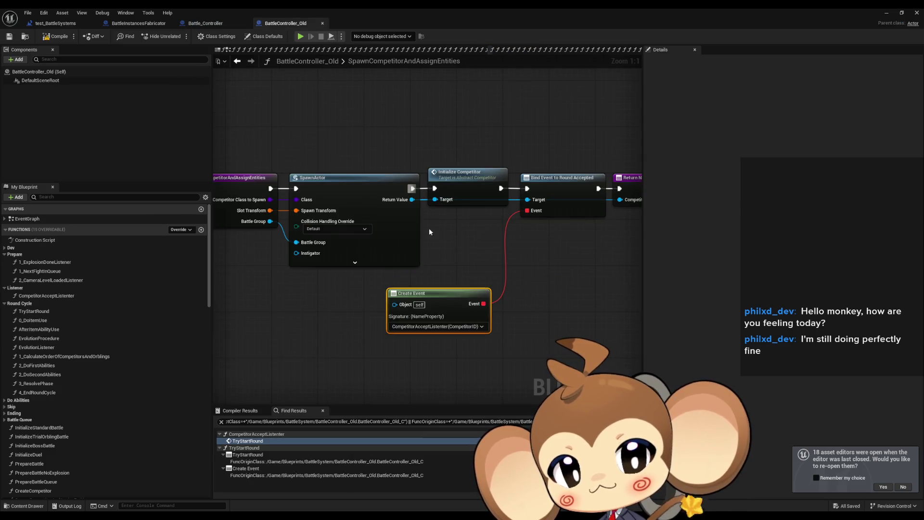
{"action": "double_click", "coordinate": [72, 295]}
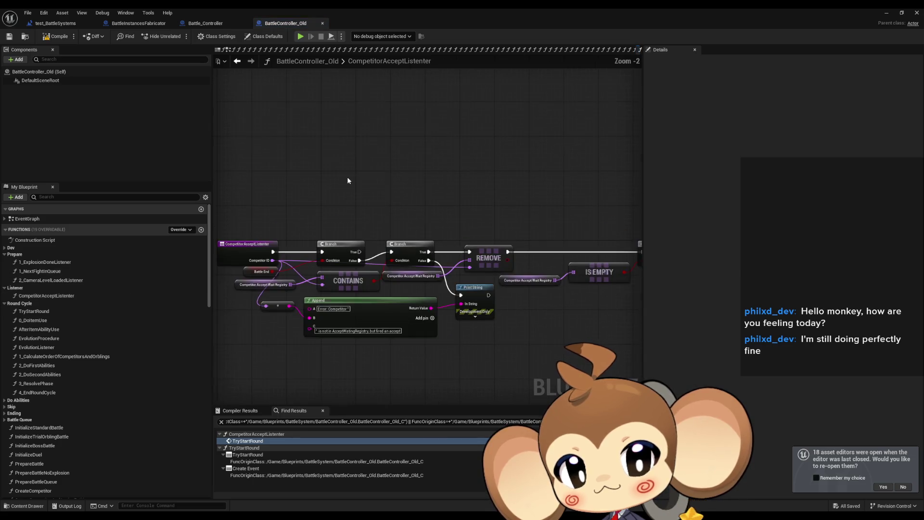
{"action": "left_click", "coordinate": [216, 24]}
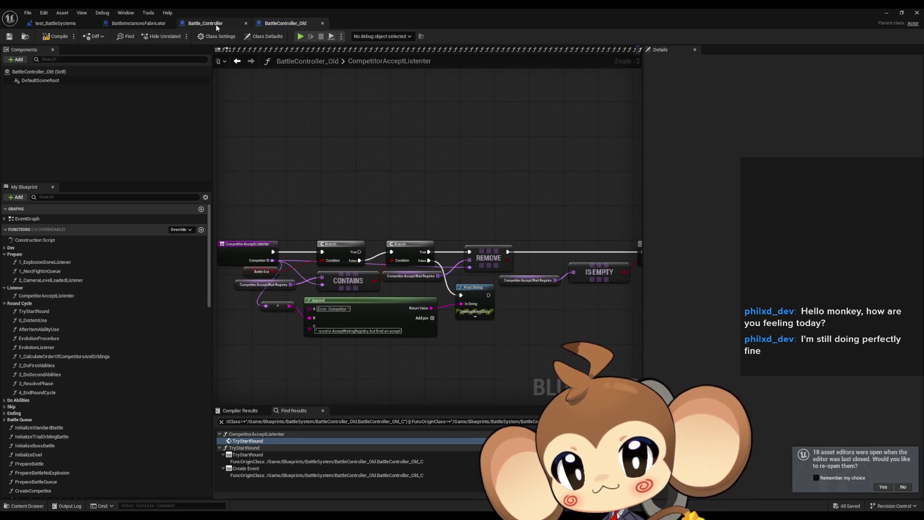
{"action": "left_click", "coordinate": [284, 24]}
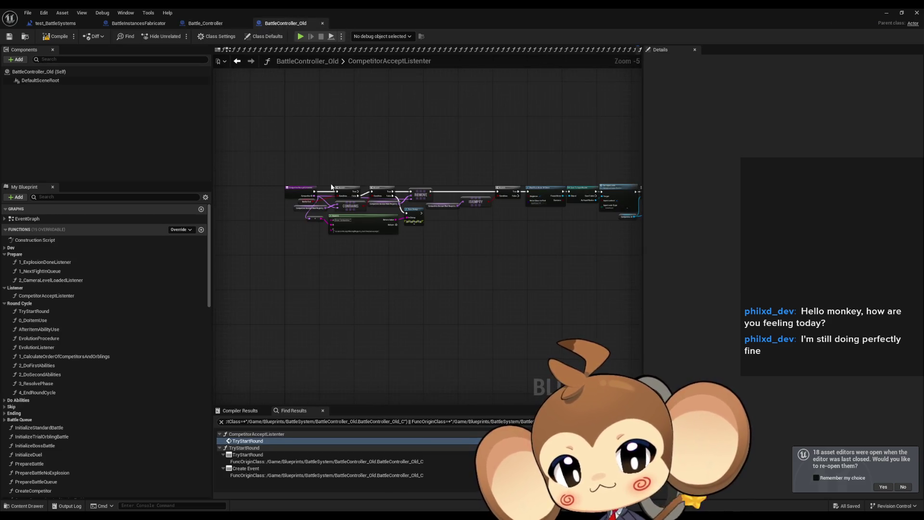
{"action": "scroll", "coordinate": [332, 188], "scroll_direction": "up", "scroll_amount": 1}
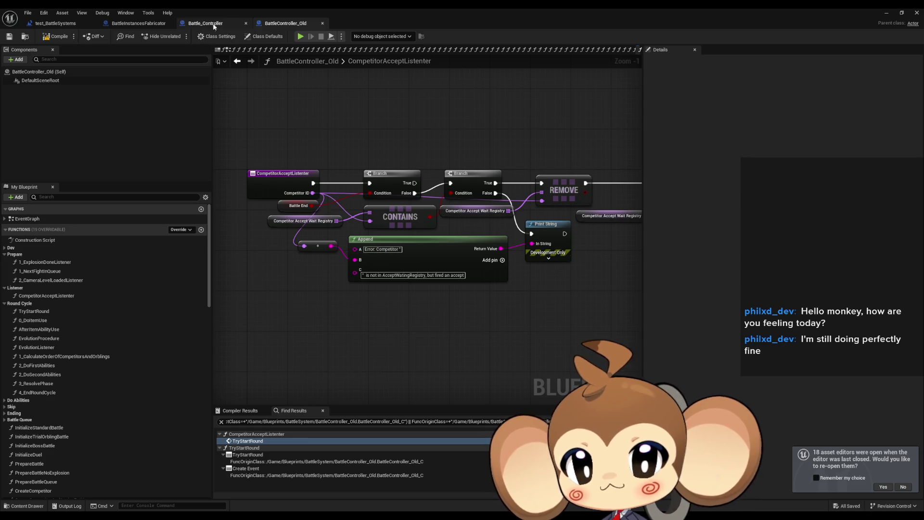
{"action": "left_click", "coordinate": [212, 23]}
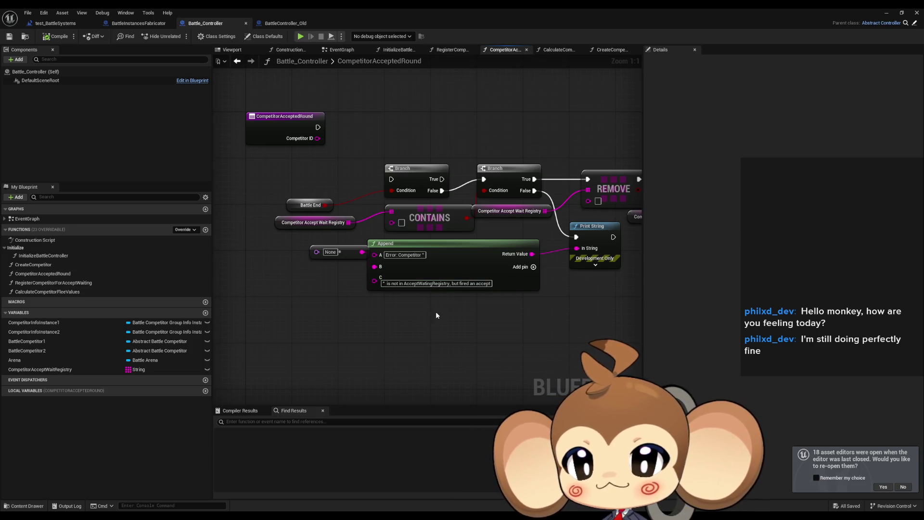
Review CompetitorAcceptedRound from Set Input Lock through Try Start Round, then compare with BattleController_Old's listener
{"action": "mouse_move", "coordinate": [487, 318]}
{"action": "left_mouse_down"}
{"action": "mouse_move", "coordinate": [405, 330]}
{"action": "mouse_move", "coordinate": [239, 326]}
{"action": "left_mouse_up"}
{"action": "mouse_move", "coordinate": [433, 327]}
{"action": "left_mouse_down"}
{"action": "mouse_move", "coordinate": [294, 328]}
{"action": "mouse_move", "coordinate": [352, 322]}
{"action": "left_mouse_up"}
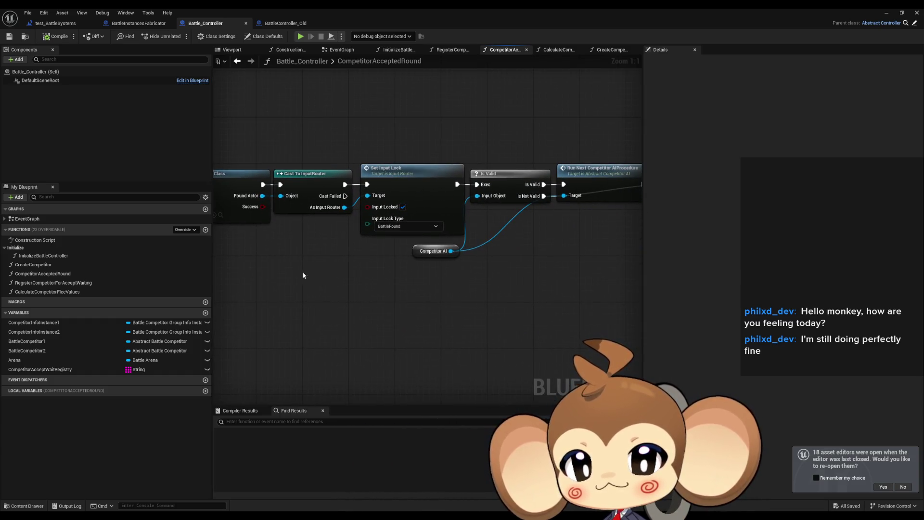
{"action": "scroll", "coordinate": [462, 230], "scroll_direction": "down", "scroll_amount": 1}
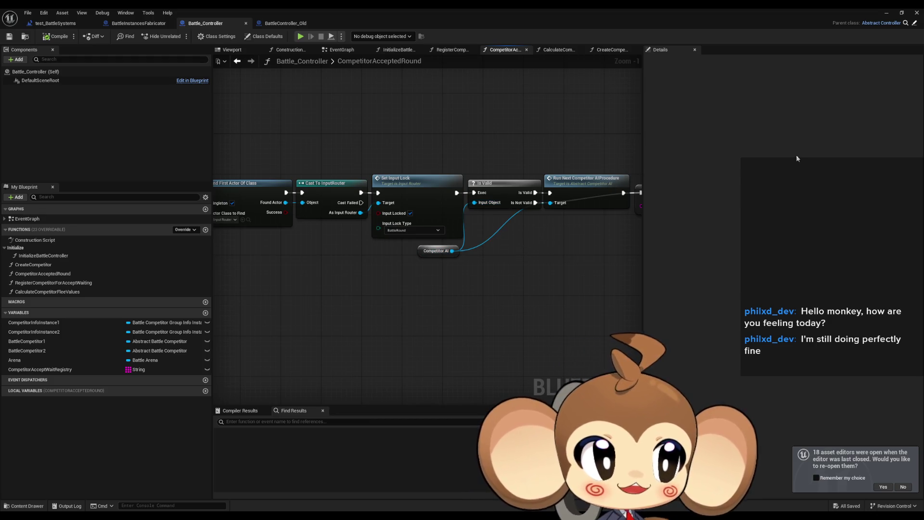
{"action": "scroll", "coordinate": [626, 232], "scroll_direction": "down", "scroll_amount": 1}
{"action": "left_click_drag", "start_coordinate": [625, 233], "coordinate": [483, 287]}
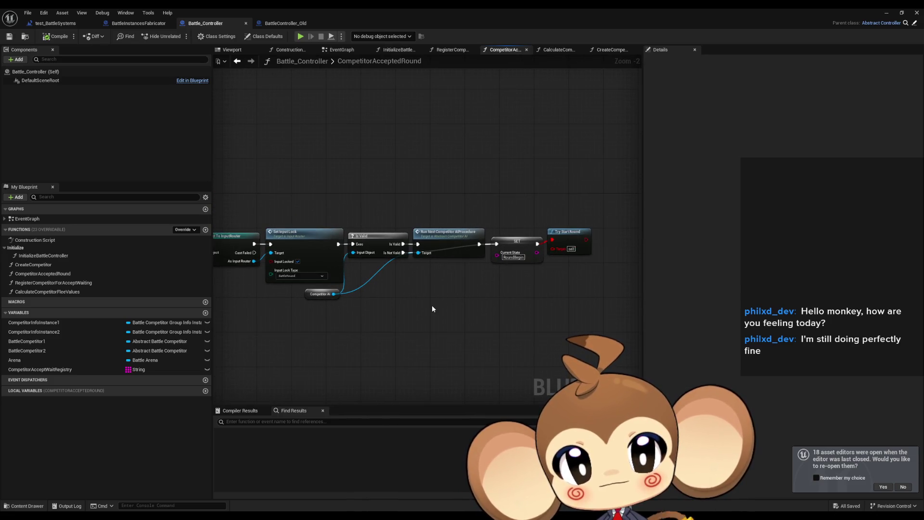
{"action": "left_click_drag", "start_coordinate": [432, 308], "coordinate": [894, 288]}
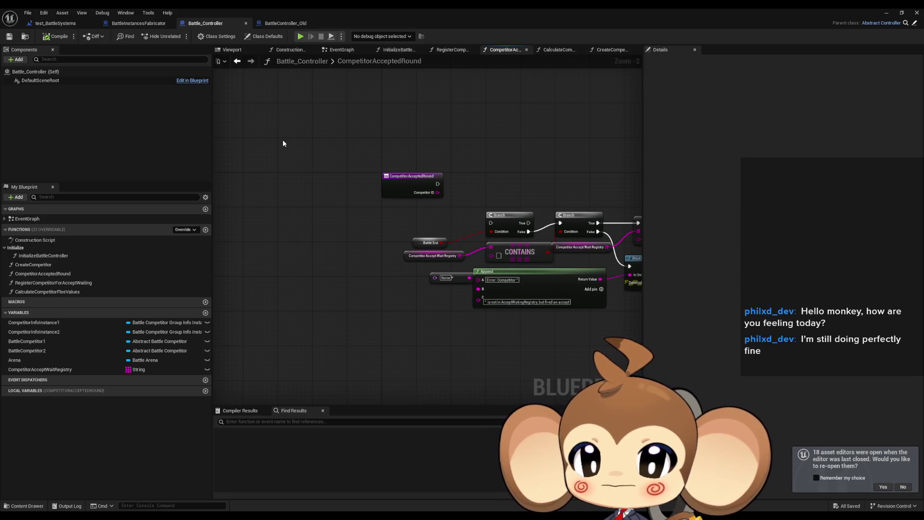
{"action": "left_click_drag", "start_coordinate": [283, 142], "coordinate": [214, 169]}
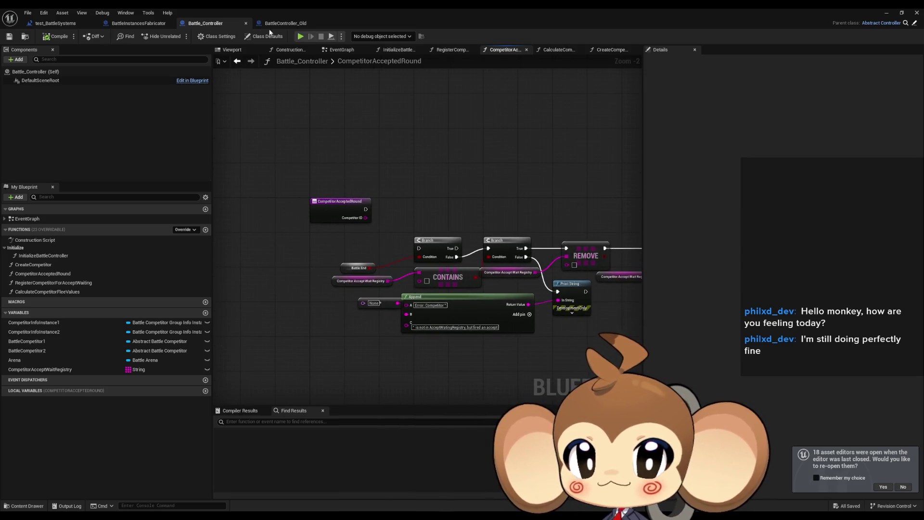
{"action": "scroll", "coordinate": [336, 168], "scroll_direction": "up", "scroll_amount": 2}
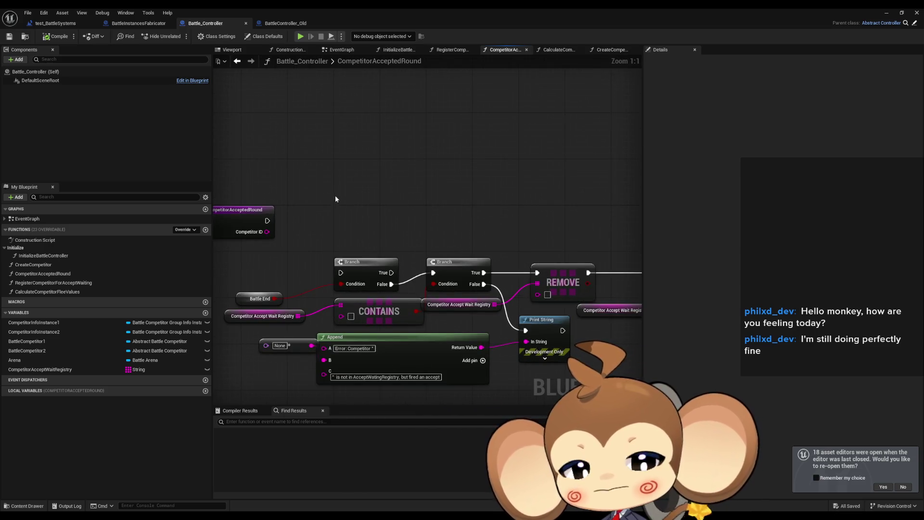
{"action": "left_click_drag", "start_coordinate": [342, 195], "coordinate": [357, 184]}
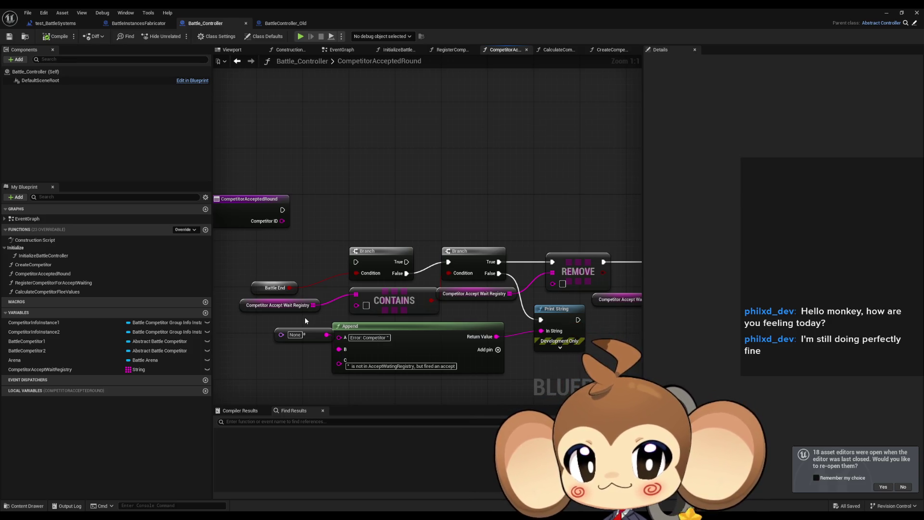
{"action": "left_click", "coordinate": [278, 23]}
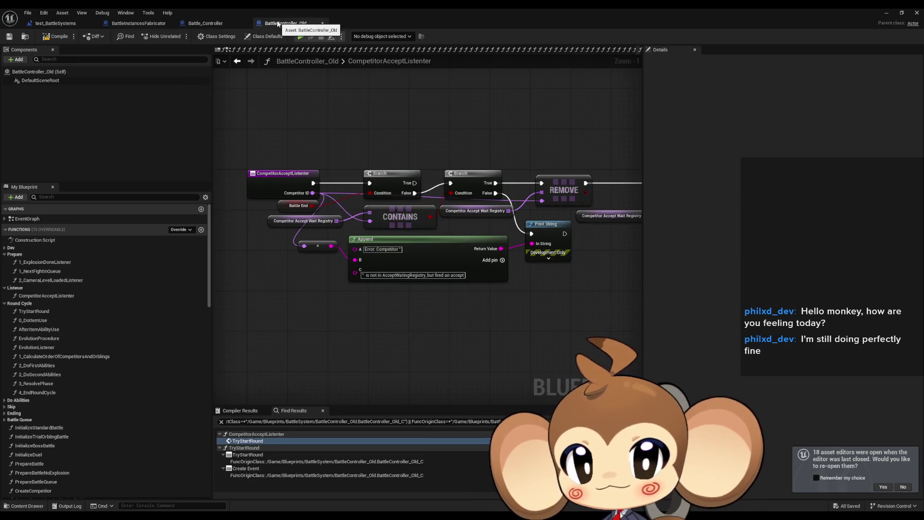
Wire Competitor ID into the CONTAINS and REMOVE nodes in CompetitorAcceptedRound
{"action": "left_click", "coordinate": [216, 24]}
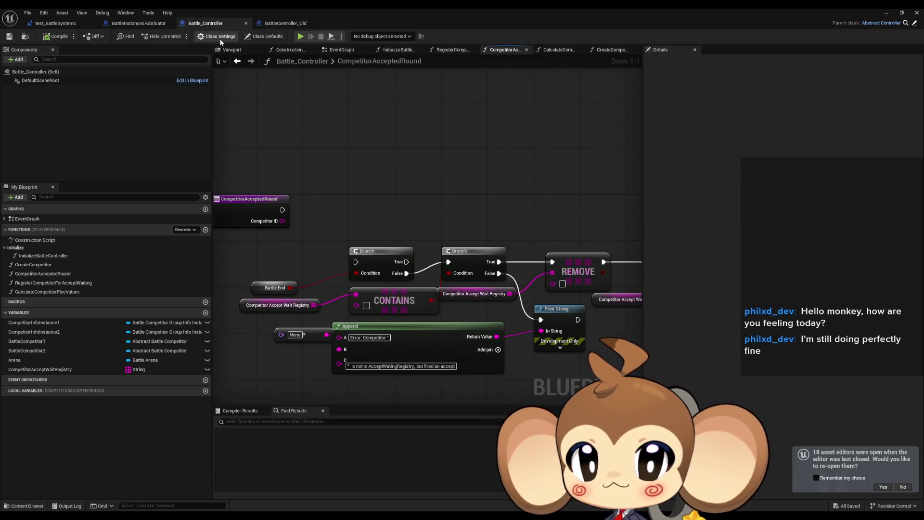
{"action": "left_click_drag", "start_coordinate": [356, 305], "coordinate": [283, 221]}
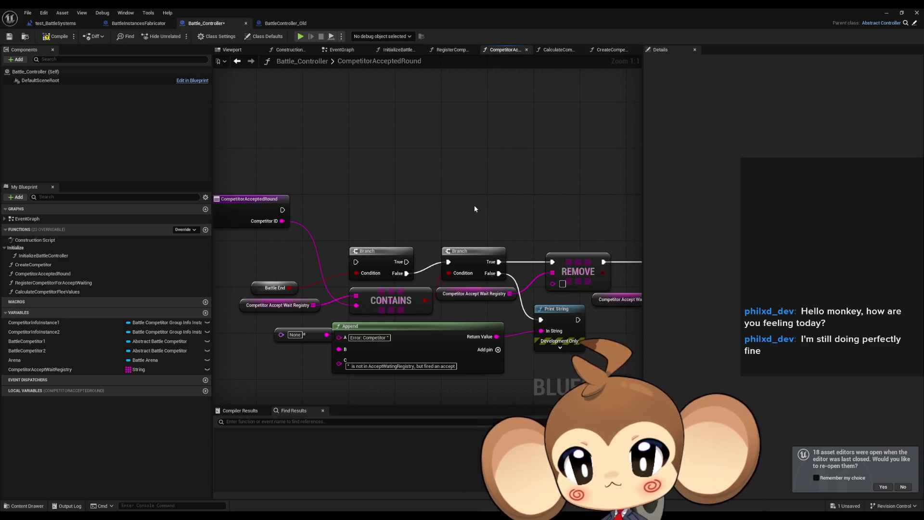
{"action": "left_click", "coordinate": [285, 24]}
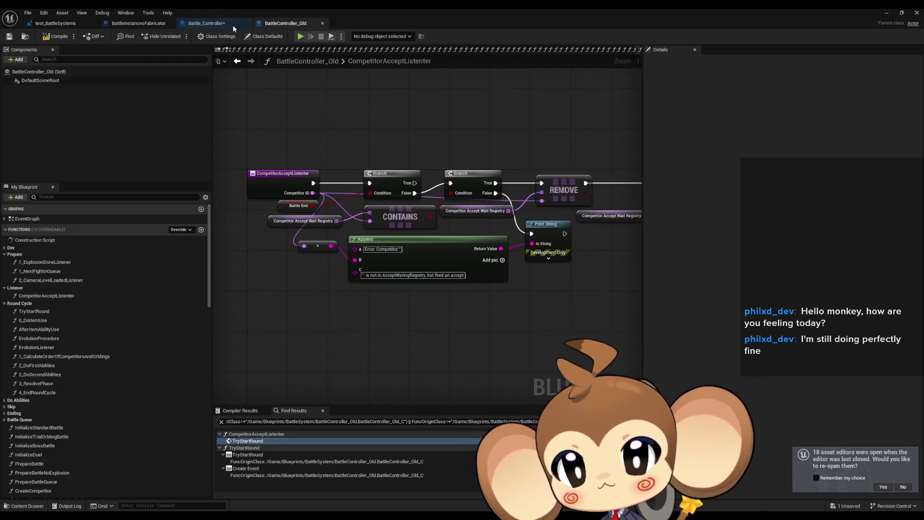
{"action": "left_click", "coordinate": [197, 24]}
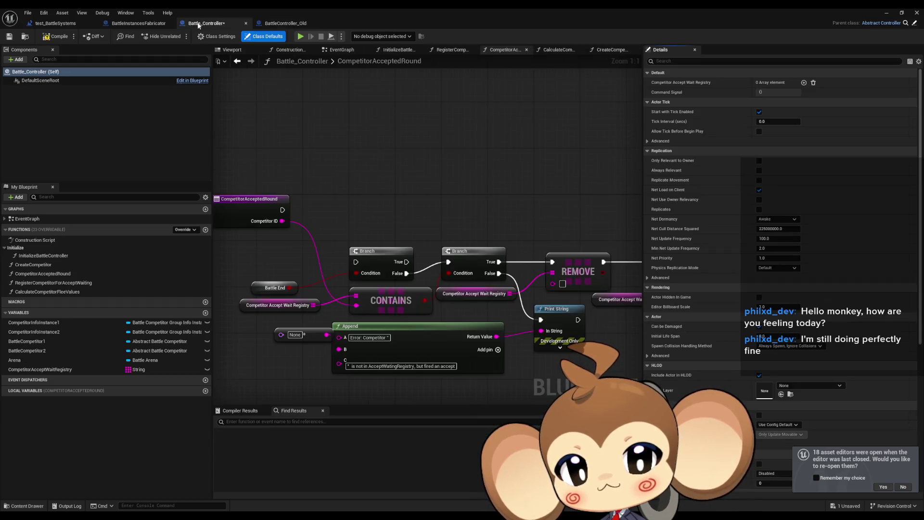
{"action": "left_click_drag", "start_coordinate": [552, 283], "coordinate": [282, 222]}
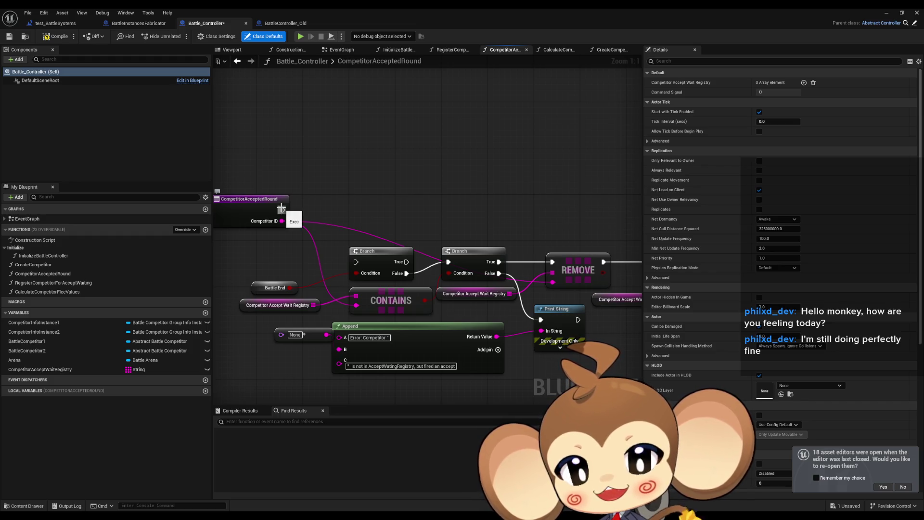
Review the IS EMPTY through Run Next Competitor section, then compare with BattleController_Old's listener
{"action": "left_click_drag", "start_coordinate": [501, 243], "coordinate": [343, 230]}
{"action": "left_click_drag", "start_coordinate": [402, 249], "coordinate": [338, 244]}
{"action": "left_click_drag", "start_coordinate": [497, 244], "coordinate": [456, 263]}
{"action": "mouse_move", "coordinate": [578, 268]}
{"action": "left_mouse_down"}
{"action": "mouse_move", "coordinate": [369, 296]}
{"action": "mouse_move", "coordinate": [298, 291]}
{"action": "left_mouse_up"}
{"action": "left_click_drag", "start_coordinate": [438, 311], "coordinate": [378, 308]}
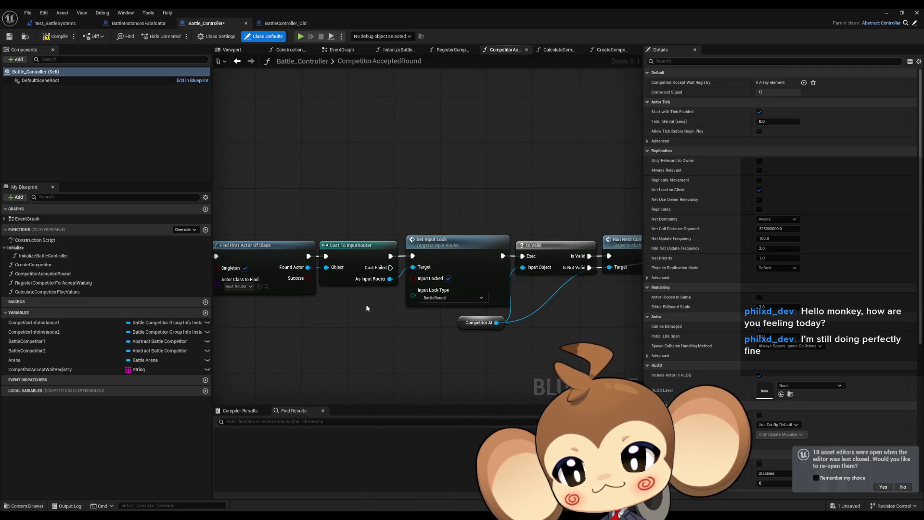
{"action": "left_click_drag", "start_coordinate": [392, 314], "coordinate": [325, 308]}
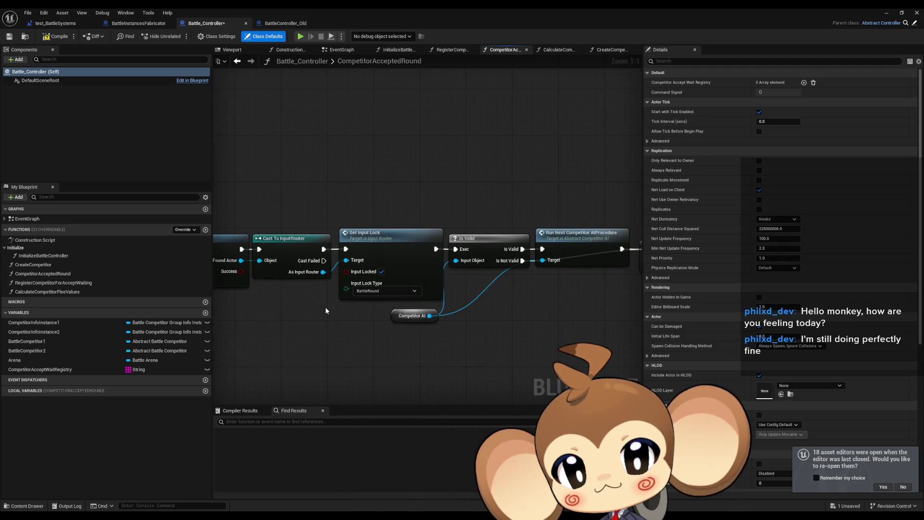
{"action": "scroll", "coordinate": [322, 305], "scroll_direction": "down", "scroll_amount": 3}
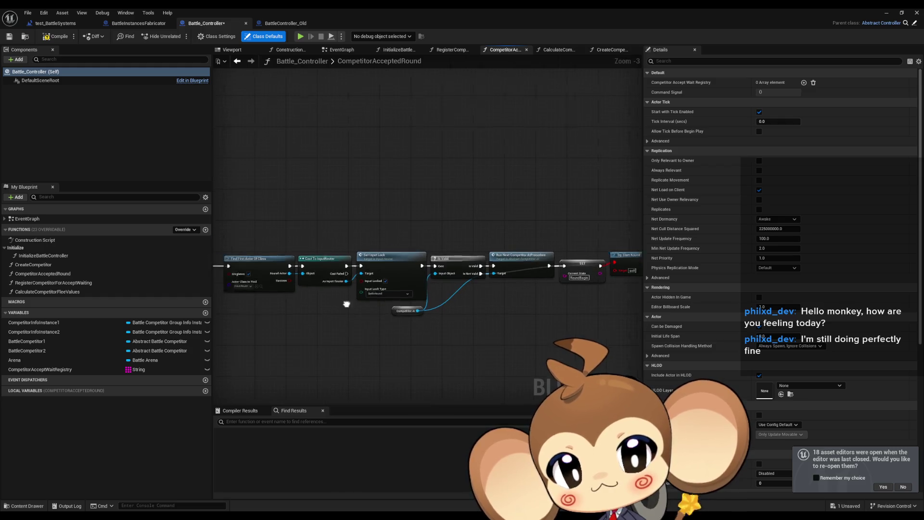
{"action": "mouse_move", "coordinate": [481, 216]}
{"action": "left_mouse_down"}
{"action": "mouse_move", "coordinate": [337, 203]}
{"action": "mouse_move", "coordinate": [280, 184]}
{"action": "left_mouse_up"}
{"action": "scroll", "coordinate": [280, 185], "scroll_direction": "up", "scroll_amount": 2}
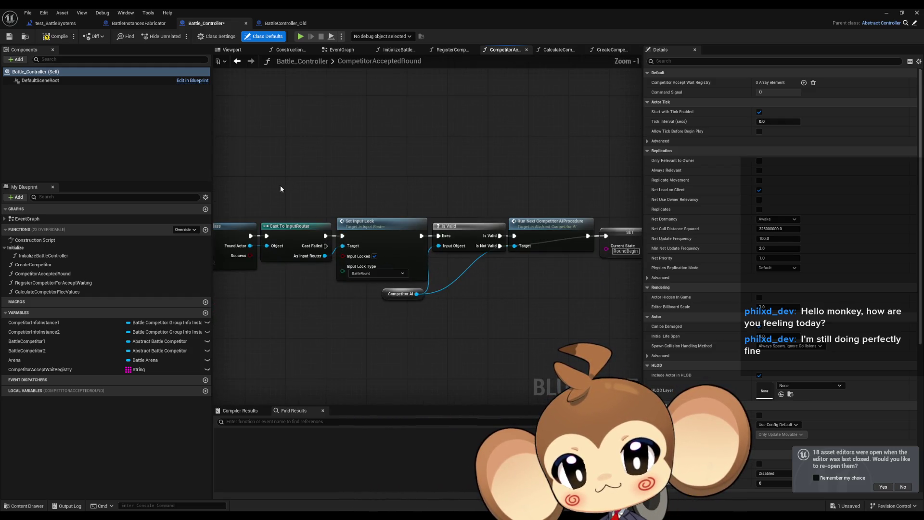
{"action": "left_click", "coordinate": [285, 23]}
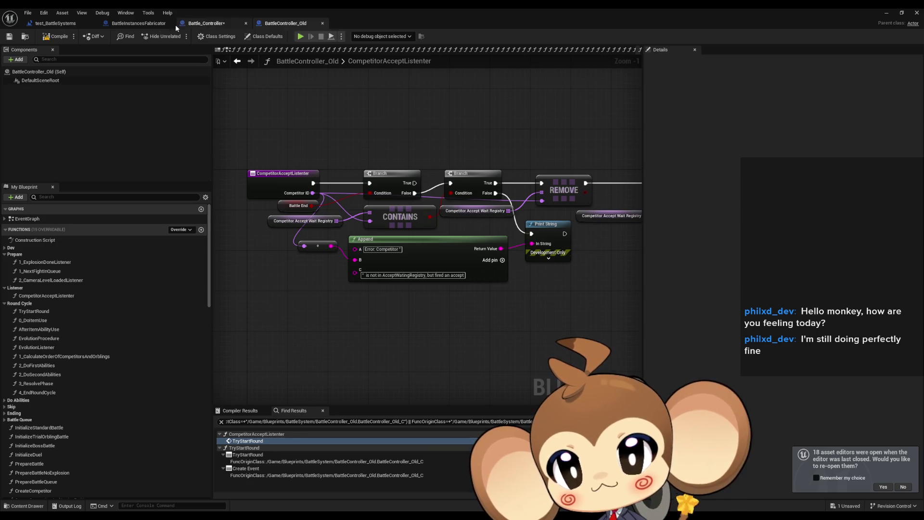
Find class-member references to the CompetitorAI variable and jump to where it is set
{"action": "left_click", "coordinate": [134, 25]}
{"action": "left_click", "coordinate": [285, 23]}
{"action": "scroll", "coordinate": [330, 62], "scroll_direction": "down", "scroll_amount": 3}
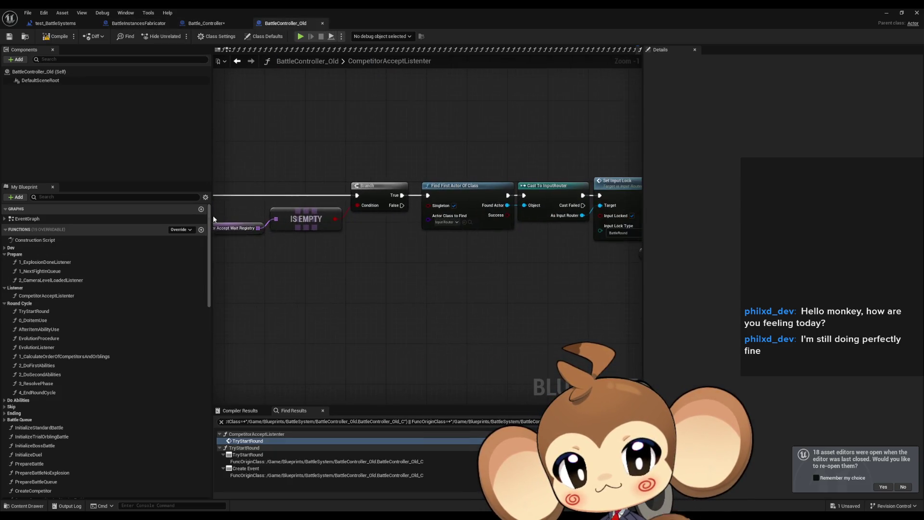
{"action": "scroll", "coordinate": [449, 238], "scroll_direction": "up", "scroll_amount": 5}
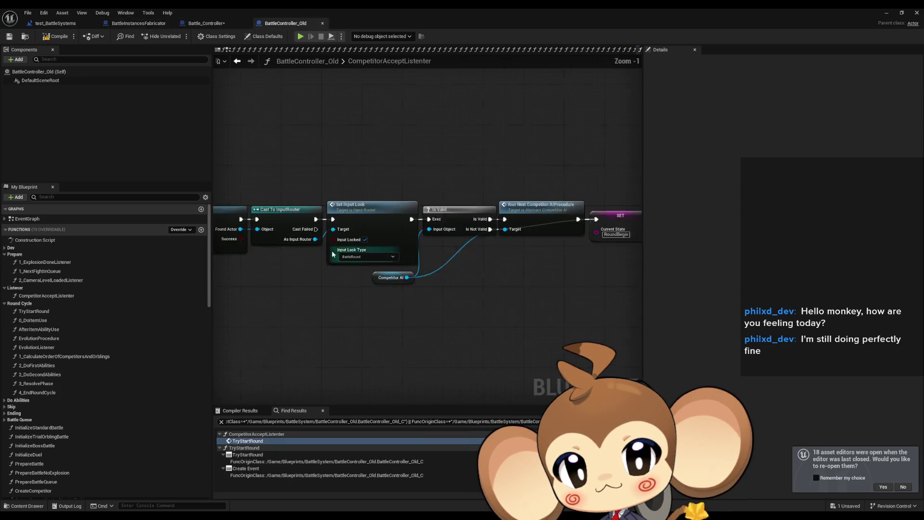
{"action": "right_click", "coordinate": [393, 284]}
{"action": "mouse_move", "coordinate": [424, 352]}
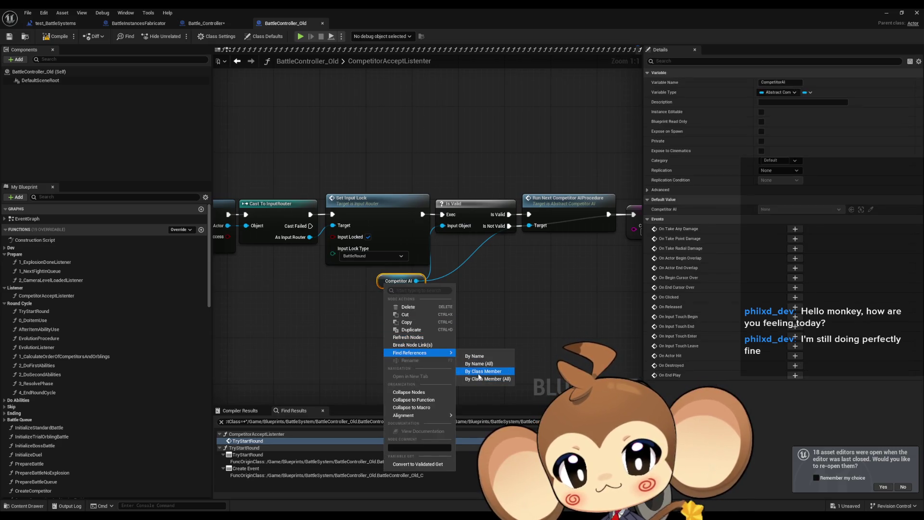
{"action": "left_click", "coordinate": [482, 371]}
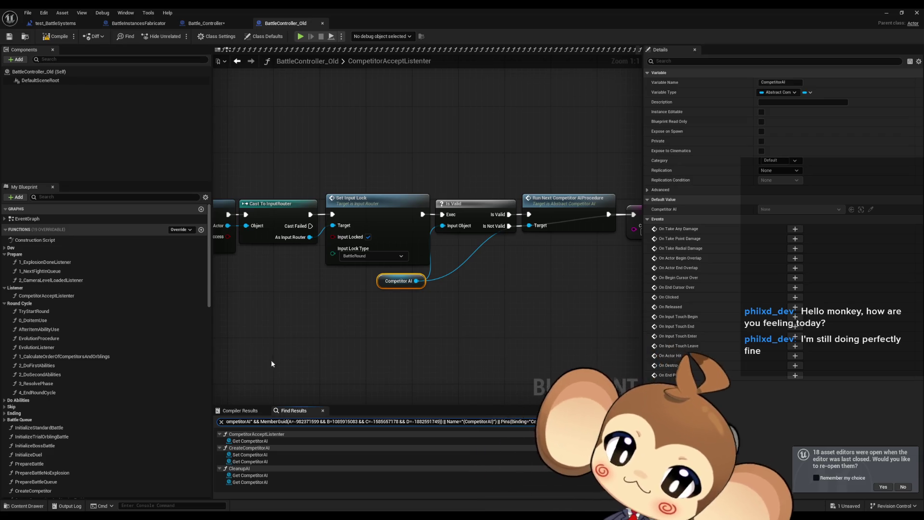
{"action": "left_click", "coordinate": [264, 454]}
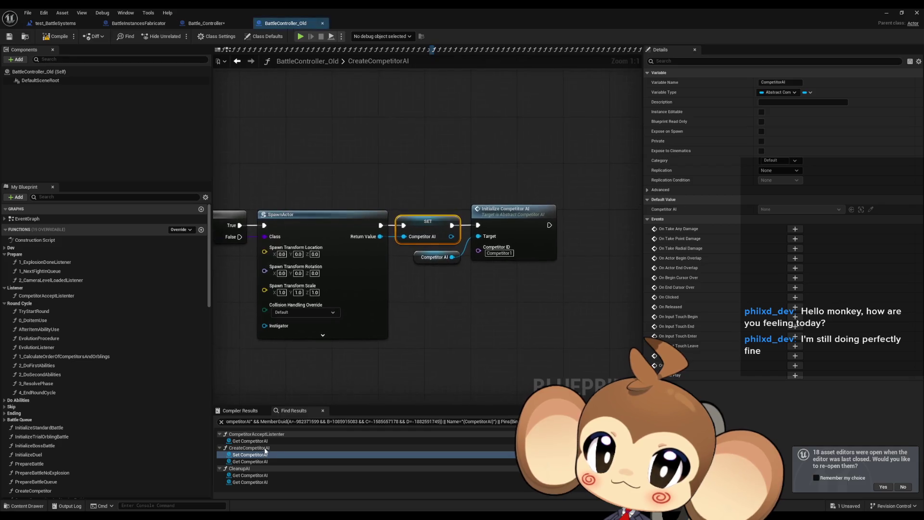
Find references to CreateCompetitorAI and jump to its call in 1_ExplosionDoneListener
{"action": "left_click_drag", "start_coordinate": [542, 357], "coordinate": [719, 401]}
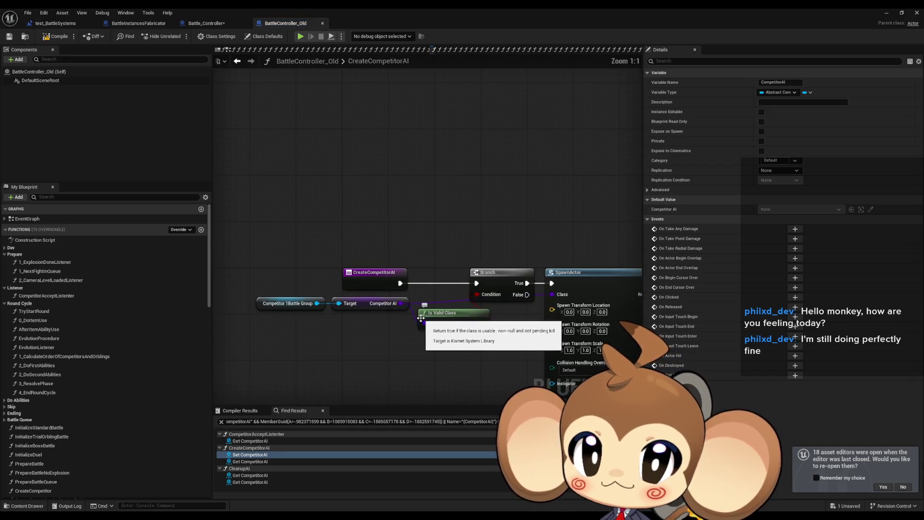
{"action": "mouse_move", "coordinate": [509, 342]}
{"action": "left_mouse_down"}
{"action": "mouse_move", "coordinate": [388, 324]}
{"action": "mouse_move", "coordinate": [354, 276]}
{"action": "mouse_move", "coordinate": [246, 246]}
{"action": "mouse_move", "coordinate": [322, 238]}
{"action": "left_mouse_up"}
{"action": "right_click", "coordinate": [322, 237]}
{"action": "mouse_move", "coordinate": [366, 314]}
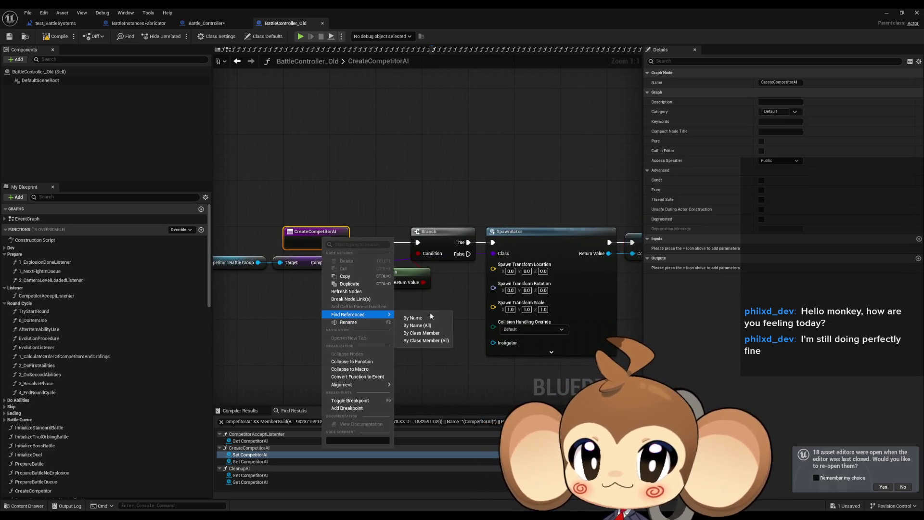
{"action": "left_click", "coordinate": [433, 340]}
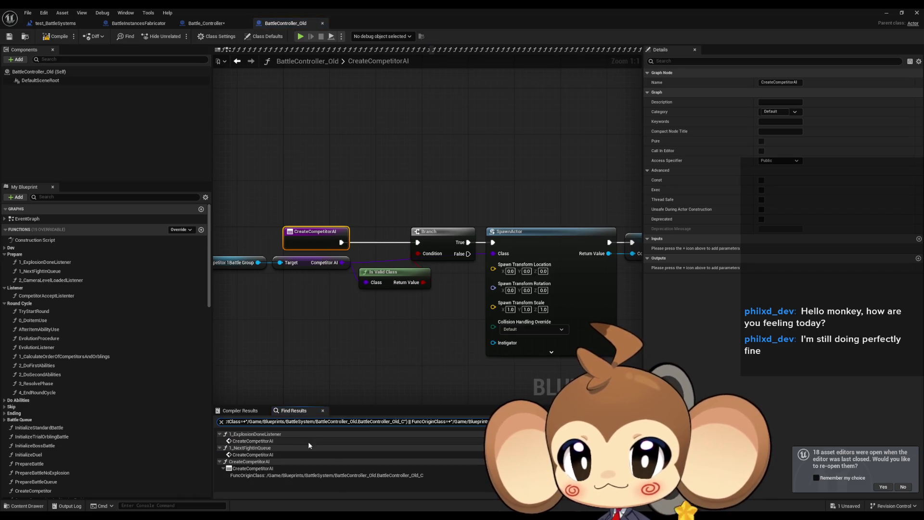
{"action": "left_click", "coordinate": [258, 442]}
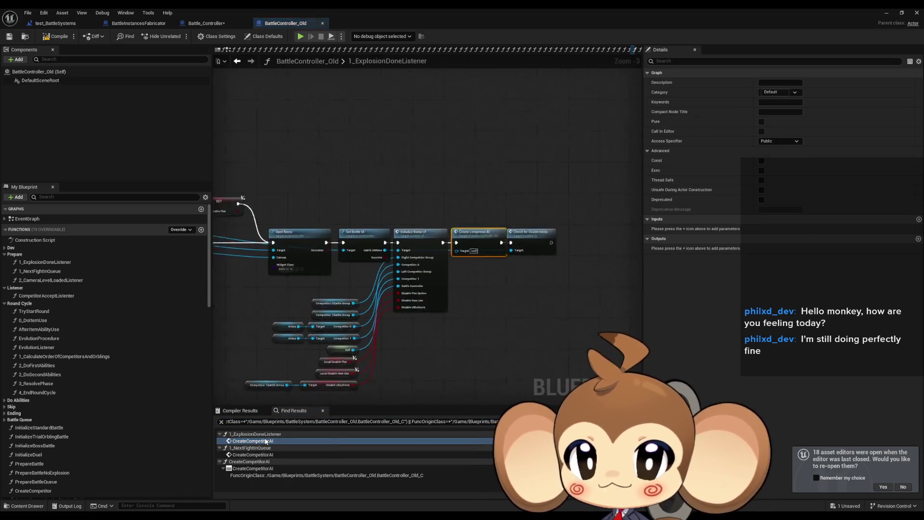
Review the 1_ExplosionDoneListener nodes, including Open Menu and SET
{"action": "scroll", "coordinate": [301, 371], "scroll_direction": "down", "scroll_amount": 1}
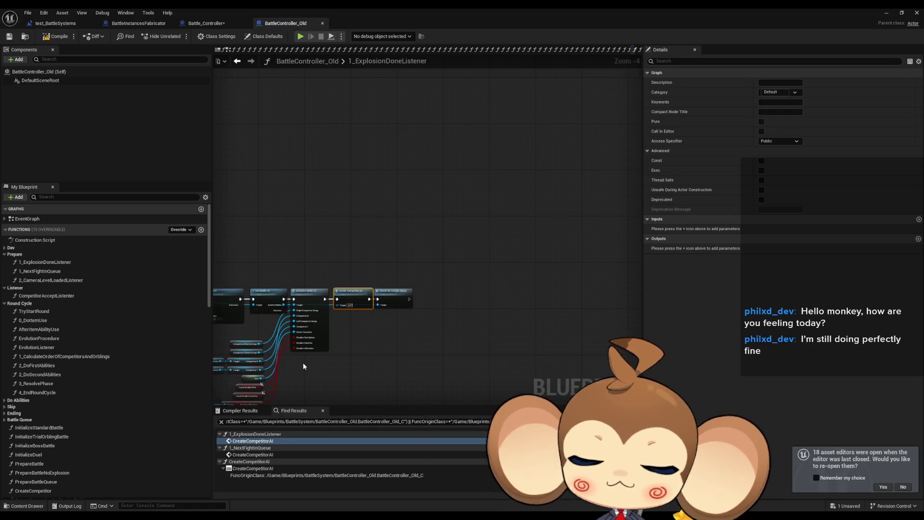
{"action": "mouse_move", "coordinate": [304, 363]}
{"action": "left_mouse_down"}
{"action": "mouse_move", "coordinate": [583, 371]}
{"action": "mouse_move", "coordinate": [493, 312]}
{"action": "mouse_move", "coordinate": [392, 288]}
{"action": "left_mouse_up"}
{"action": "scroll", "coordinate": [392, 269], "scroll_direction": "up", "scroll_amount": 3}
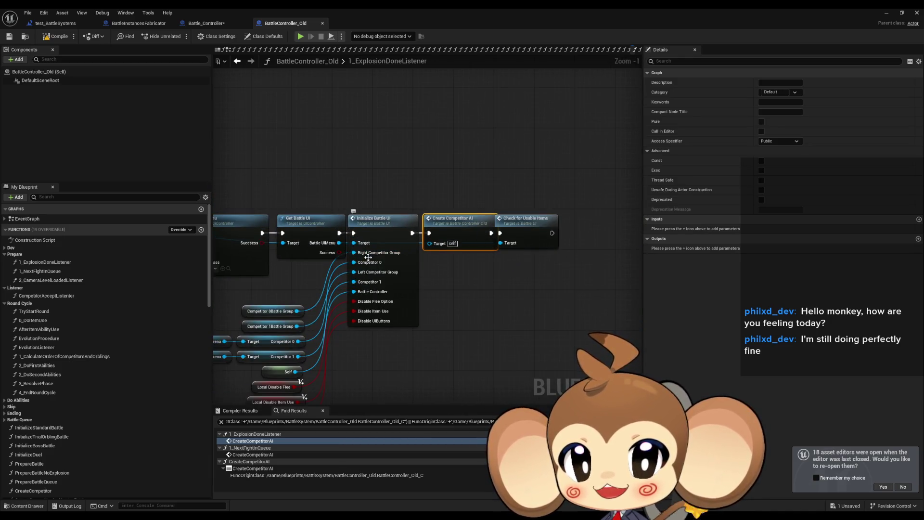
{"action": "scroll", "coordinate": [441, 253], "scroll_direction": "down", "scroll_amount": 1}
{"action": "mouse_move", "coordinate": [441, 253]}
{"action": "left_mouse_down"}
{"action": "mouse_move", "coordinate": [600, 284]}
{"action": "mouse_move", "coordinate": [489, 284]}
{"action": "mouse_move", "coordinate": [324, 255]}
{"action": "mouse_move", "coordinate": [208, 249]}
{"action": "left_mouse_up"}
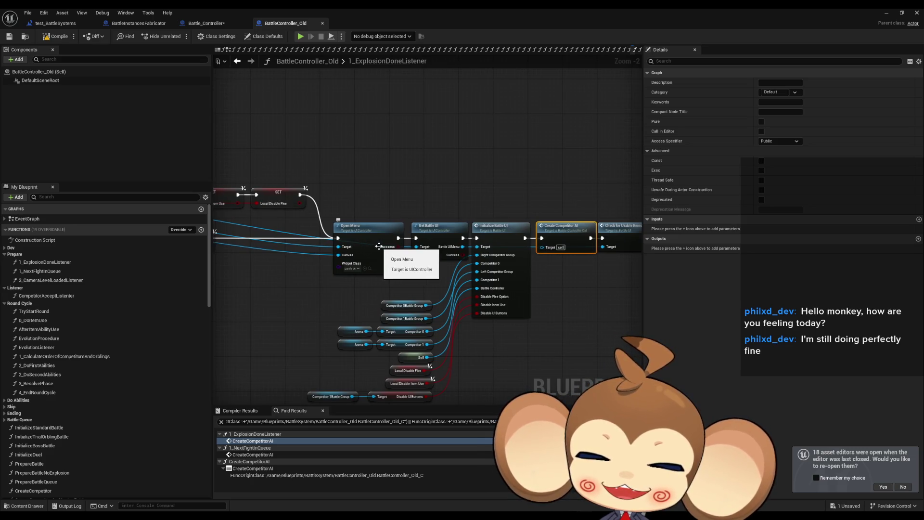
Inspect CreateCompetitorAI's spawn logic and battle group variable, then compare with Battle_Controller's CompetitorAcceptedRound
{"action": "double_click", "coordinate": [574, 252]}
{"action": "mouse_move", "coordinate": [342, 279]}
{"action": "left_mouse_down"}
{"action": "mouse_move", "coordinate": [440, 295]}
{"action": "mouse_move", "coordinate": [337, 266]}
{"action": "left_mouse_up"}
{"action": "left_click", "coordinate": [326, 279]}
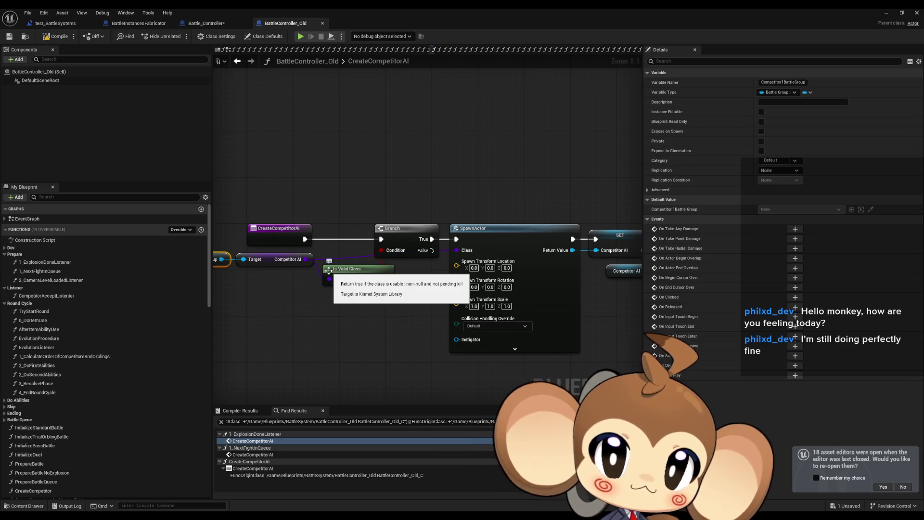
{"action": "left_click_drag", "start_coordinate": [616, 319], "coordinate": [491, 312]}
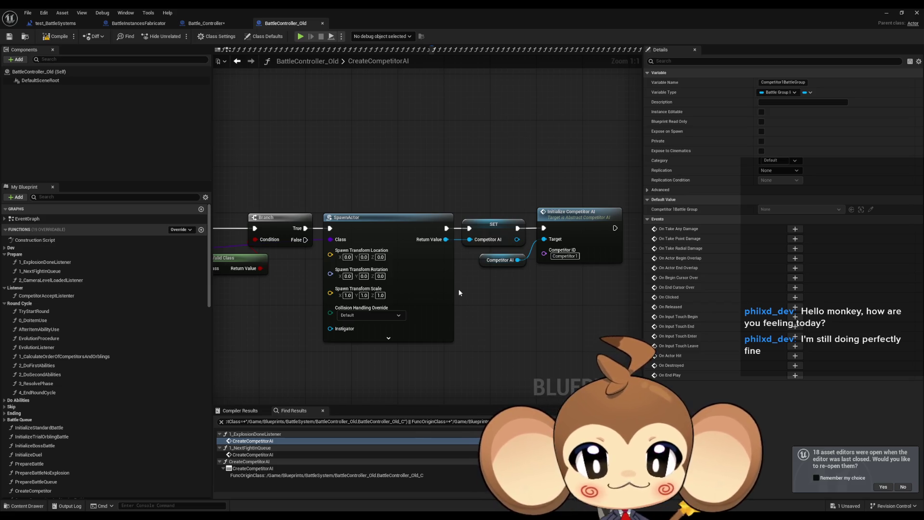
{"action": "scroll", "coordinate": [437, 206], "scroll_direction": "down", "scroll_amount": 3}
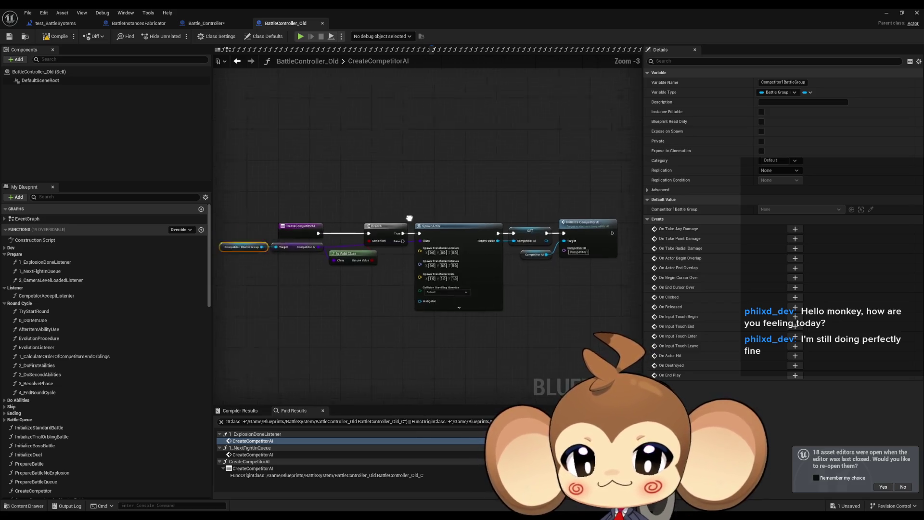
{"action": "left_click_drag", "start_coordinate": [410, 218], "coordinate": [467, 226]}
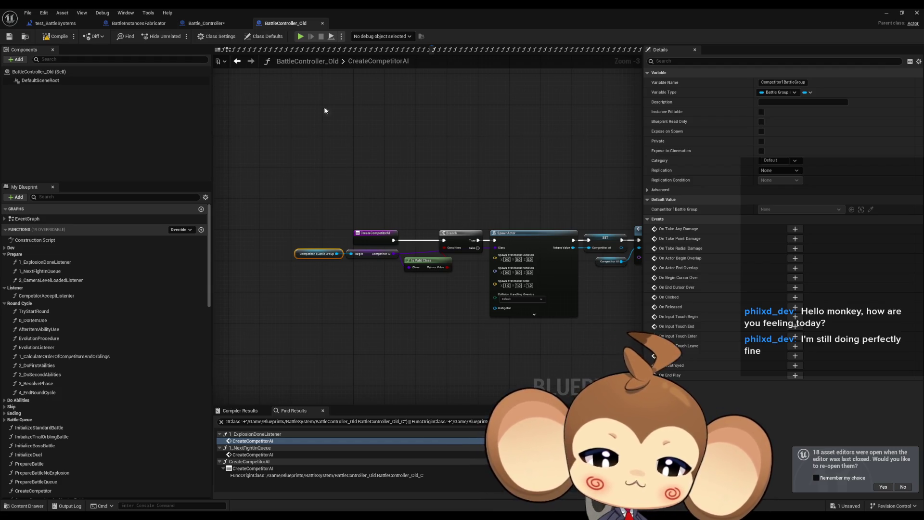
{"action": "left_click", "coordinate": [212, 24]}
{"action": "scroll", "coordinate": [408, 226], "scroll_direction": "down", "scroll_amount": 2}
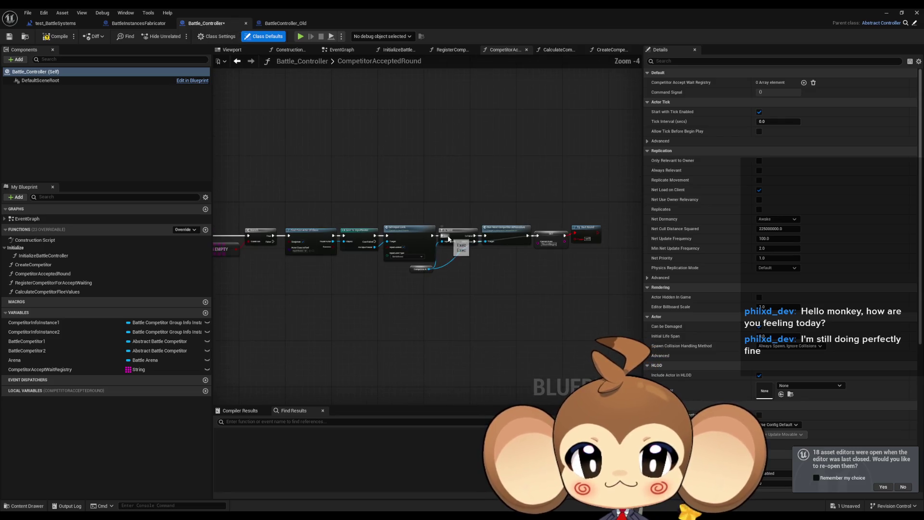
Open InitializeBattleController and center its Create Competitor calls
{"action": "scroll", "coordinate": [423, 270], "scroll_direction": "down", "scroll_amount": 1}
{"action": "left_click_drag", "start_coordinate": [423, 313], "coordinate": [484, 313]}
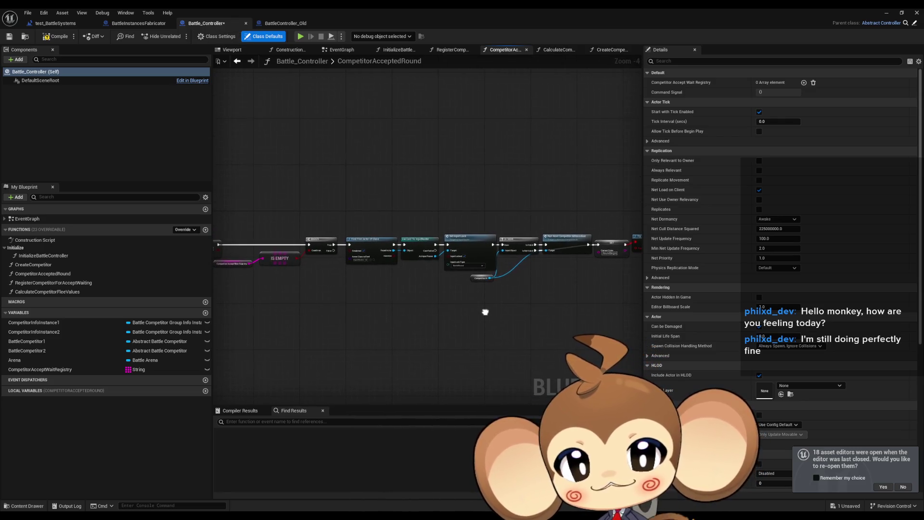
{"action": "scroll", "coordinate": [320, 218], "scroll_direction": "up", "scroll_amount": 5}
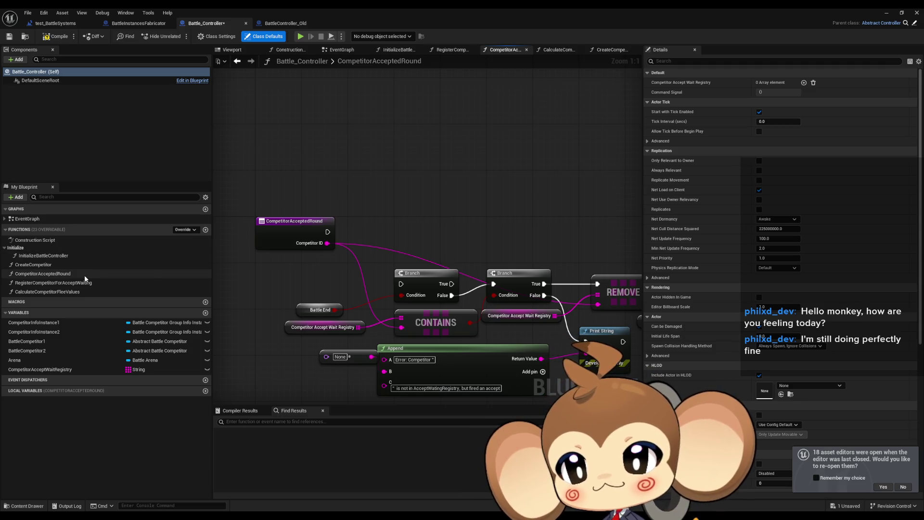
{"action": "double_click", "coordinate": [48, 256]}
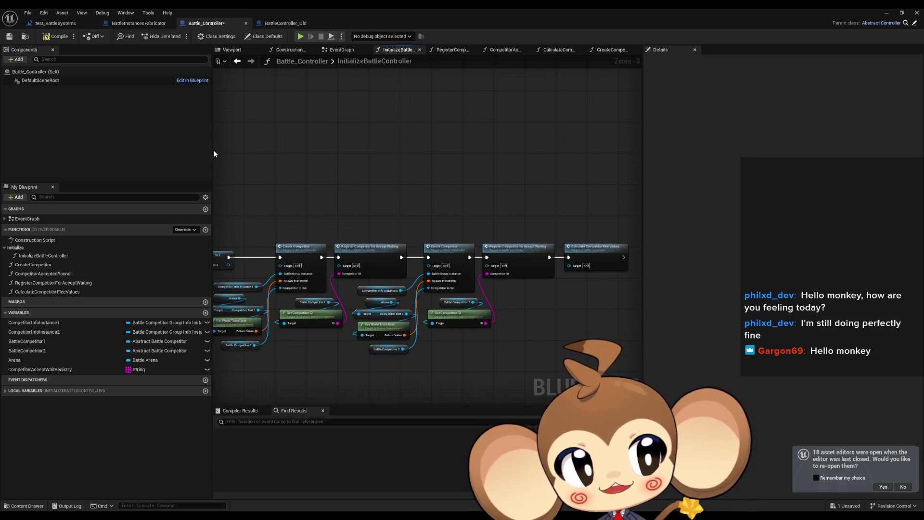
{"action": "left_click_drag", "start_coordinate": [292, 167], "coordinate": [382, 163]}
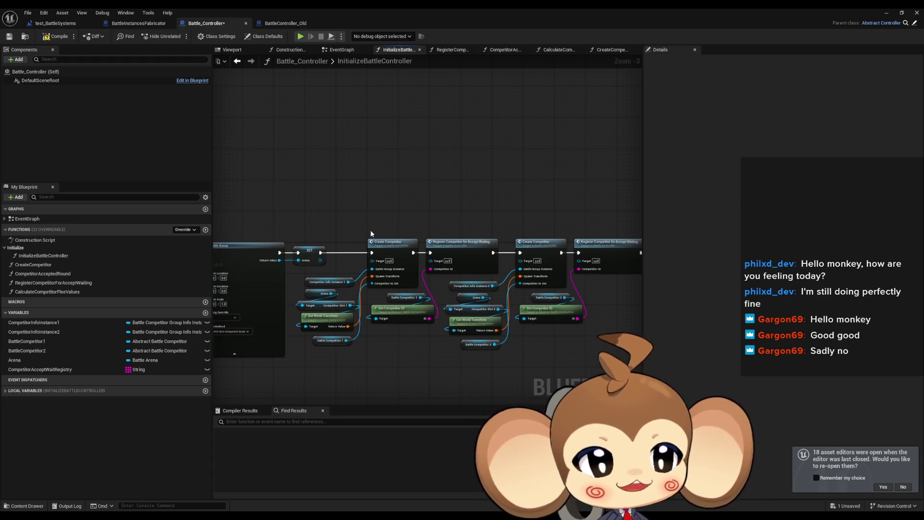
{"action": "left_click_drag", "start_coordinate": [428, 223], "coordinate": [405, 197]}
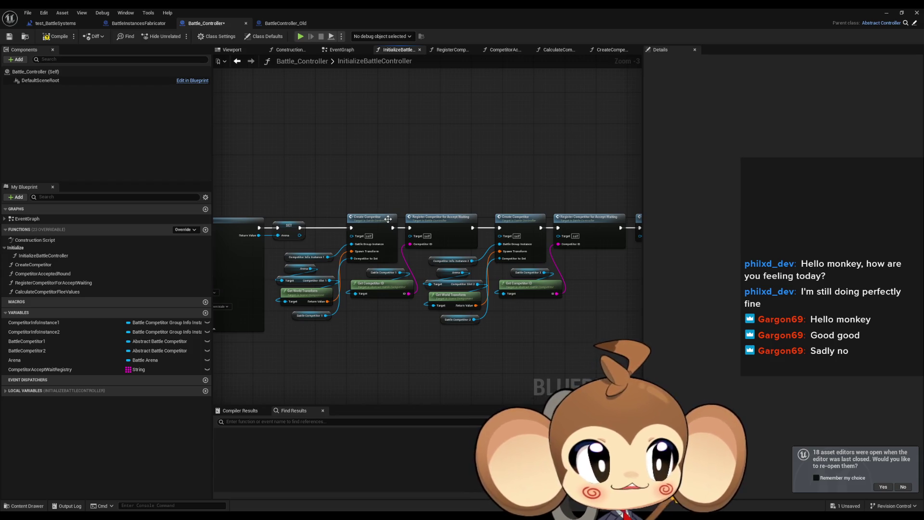
{"action": "scroll", "coordinate": [389, 215], "scroll_direction": "up", "scroll_amount": 1}
{"action": "scroll", "coordinate": [436, 224], "scroll_direction": "up", "scroll_amount": 2}
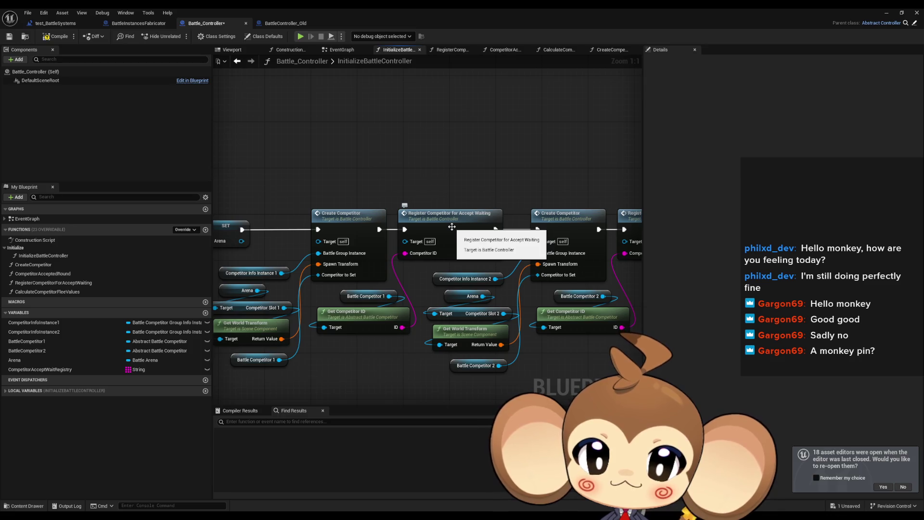
Peek into RegisterCompetitorForAcceptWaiting, then return and open the CreateCompetitor function graph
{"action": "double_click", "coordinate": [451, 227]}
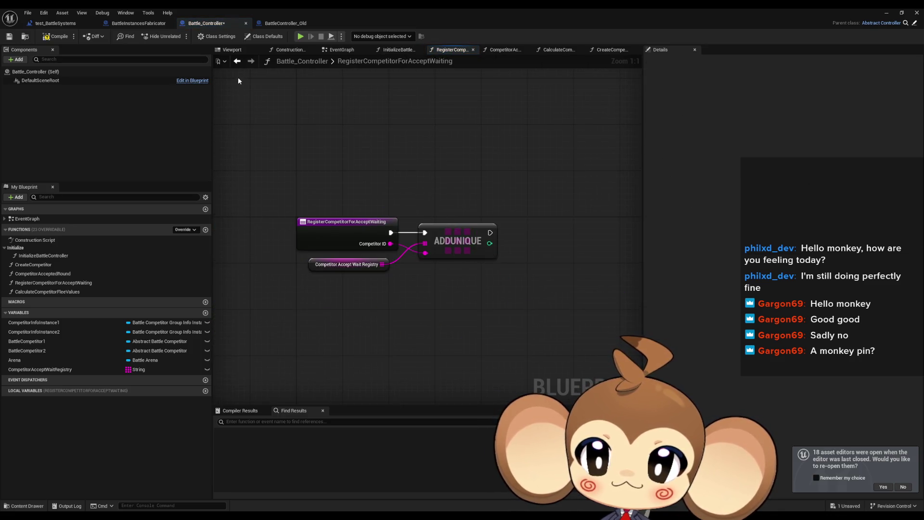
{"action": "left_click", "coordinate": [237, 60]}
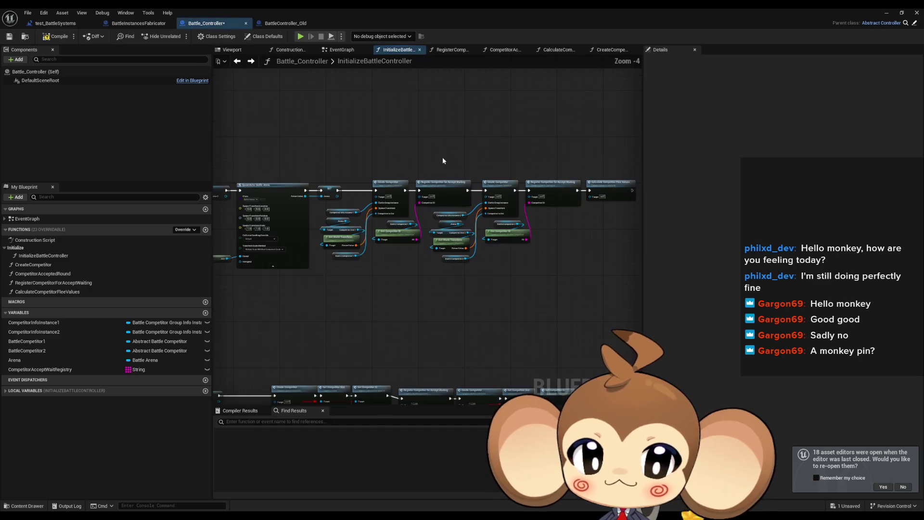
{"action": "scroll", "coordinate": [361, 198], "scroll_direction": "up", "scroll_amount": 1}
{"action": "double_click", "coordinate": [365, 221]}
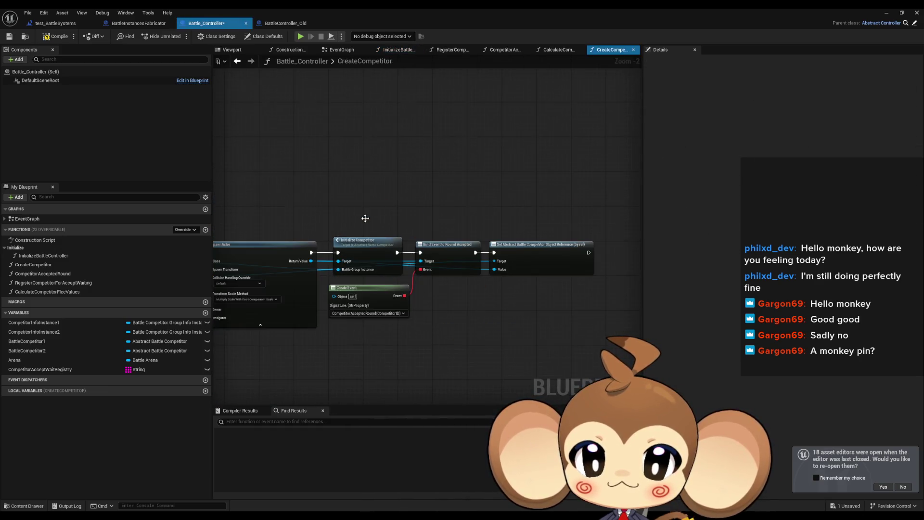
Inspect the Create Event and Bind Event to Round Accepted nodes, then save Battle_Controller
{"action": "scroll", "coordinate": [365, 320], "scroll_direction": "up", "scroll_amount": 3}
{"action": "left_click_drag", "start_coordinate": [365, 330], "coordinate": [436, 259]}
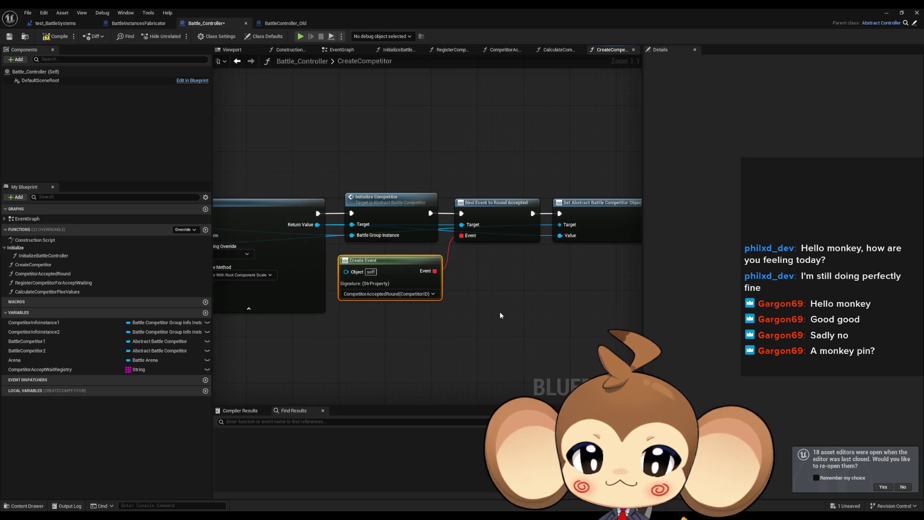
{"action": "left_click_drag", "start_coordinate": [488, 150], "coordinate": [531, 292]}
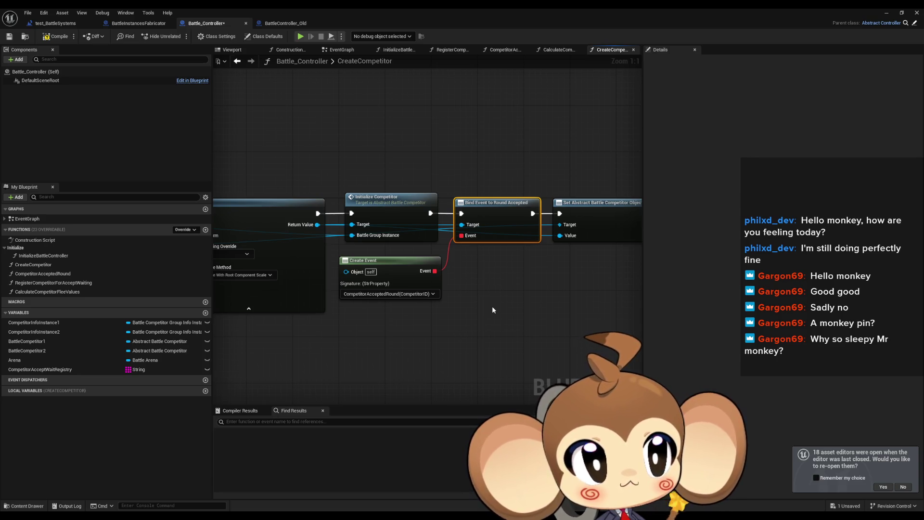
{"action": "left_click", "coordinate": [476, 299]}
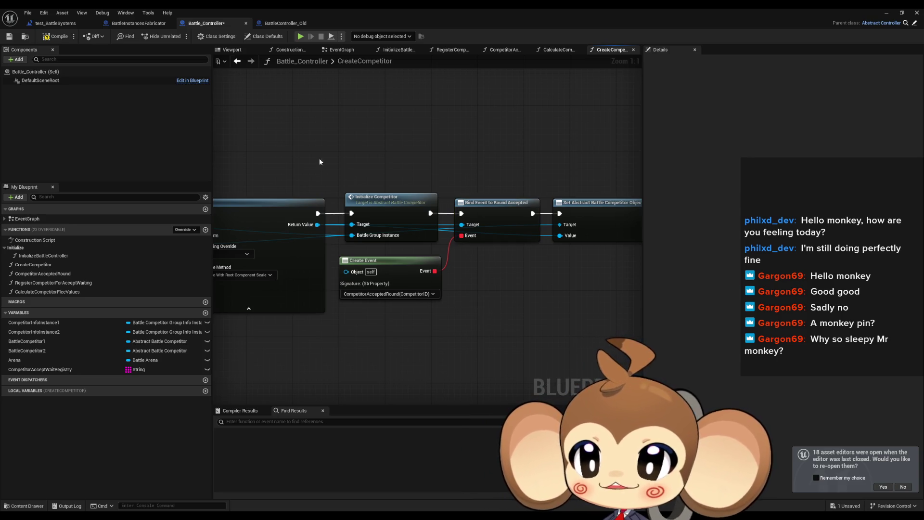
{"action": "left_click", "coordinate": [56, 36]}
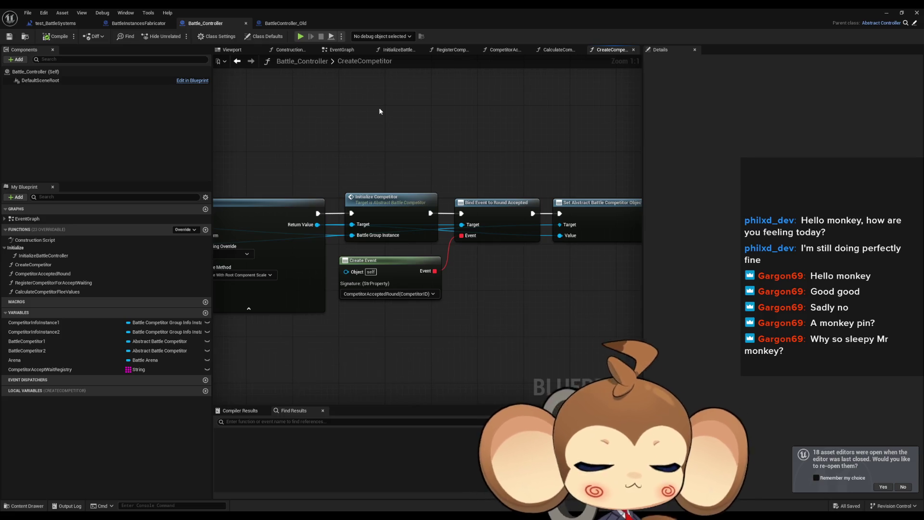
{"action": "left_click", "coordinate": [144, 23]}
{"action": "scroll", "coordinate": [373, 209], "scroll_direction": "down", "scroll_amount": 1}
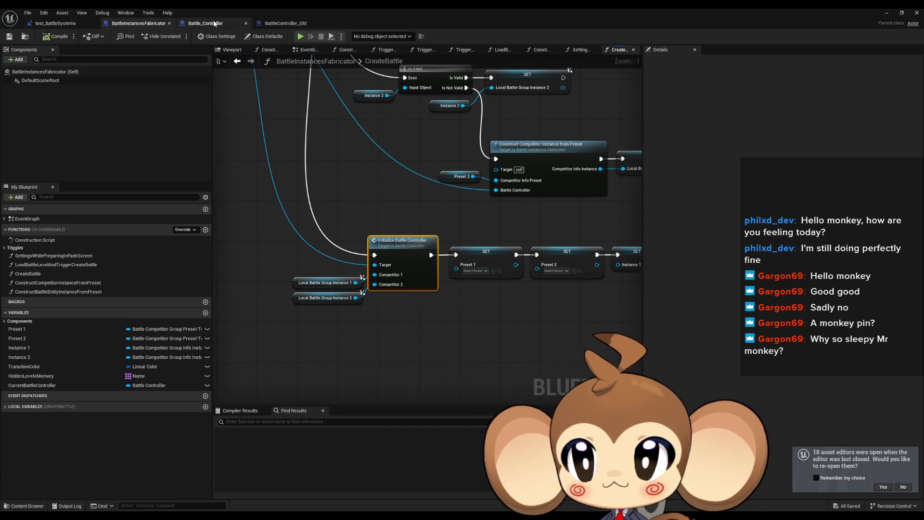
{"action": "left_click", "coordinate": [215, 23]}
{"action": "left_click", "coordinate": [363, 264]}
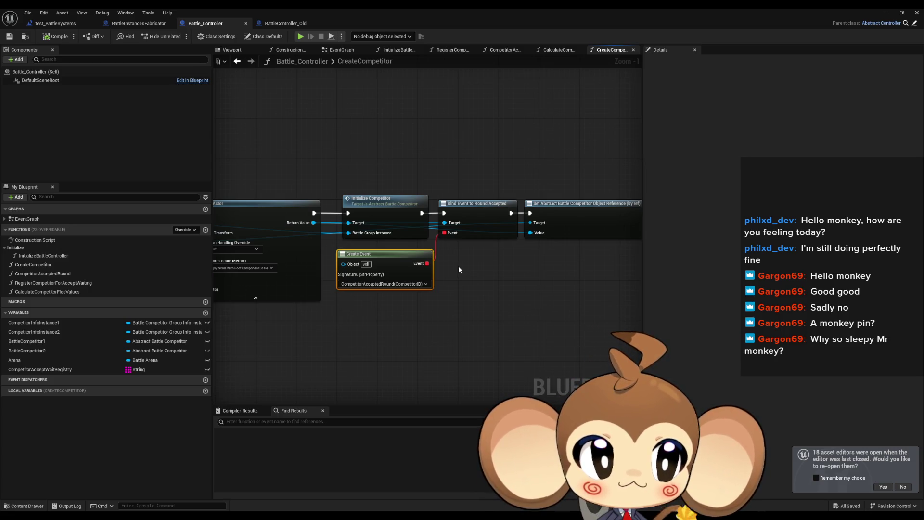
{"action": "mouse_move", "coordinate": [457, 270]}
{"action": "left_mouse_down"}
{"action": "mouse_move", "coordinate": [441, 285]}
{"action": "mouse_move", "coordinate": [378, 291]}
{"action": "mouse_move", "coordinate": [596, 275]}
{"action": "left_mouse_up"}
{"action": "scroll", "coordinate": [596, 275], "scroll_direction": "down", "scroll_amount": 3}
{"action": "scroll", "coordinate": [481, 241], "scroll_direction": "up", "scroll_amount": 2}
{"action": "left_click", "coordinate": [353, 204]}
{"action": "left_click_drag", "start_coordinate": [380, 176], "coordinate": [373, 174]}
{"action": "left_click", "coordinate": [410, 272]}
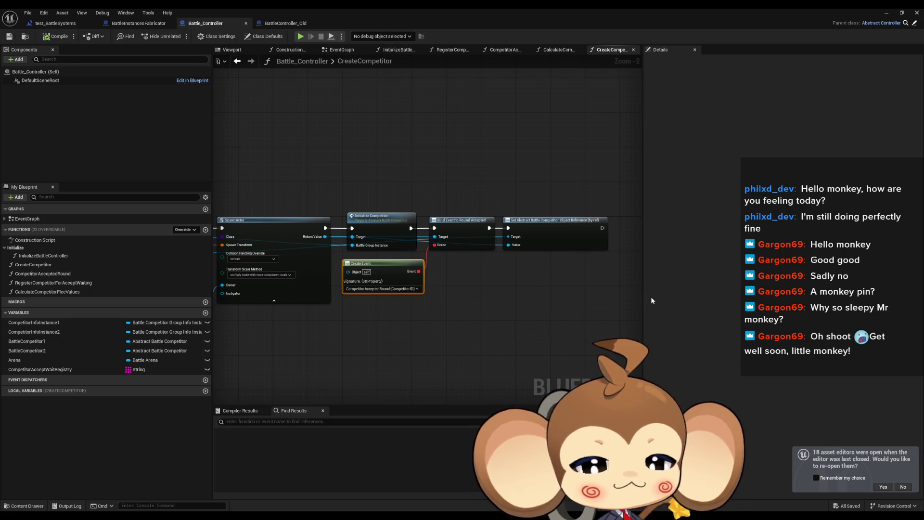
{"action": "left_click", "coordinate": [423, 314]}
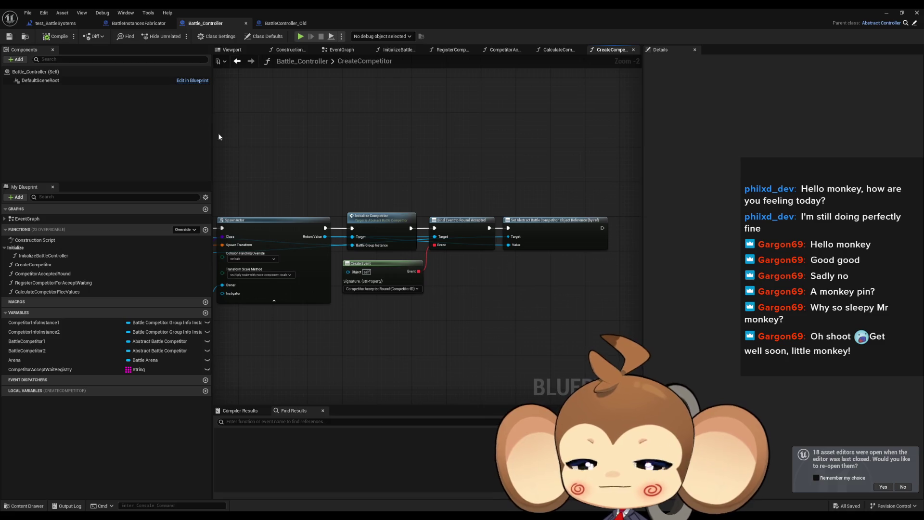
{"action": "left_click_drag", "start_coordinate": [223, 292], "coordinate": [308, 291]}
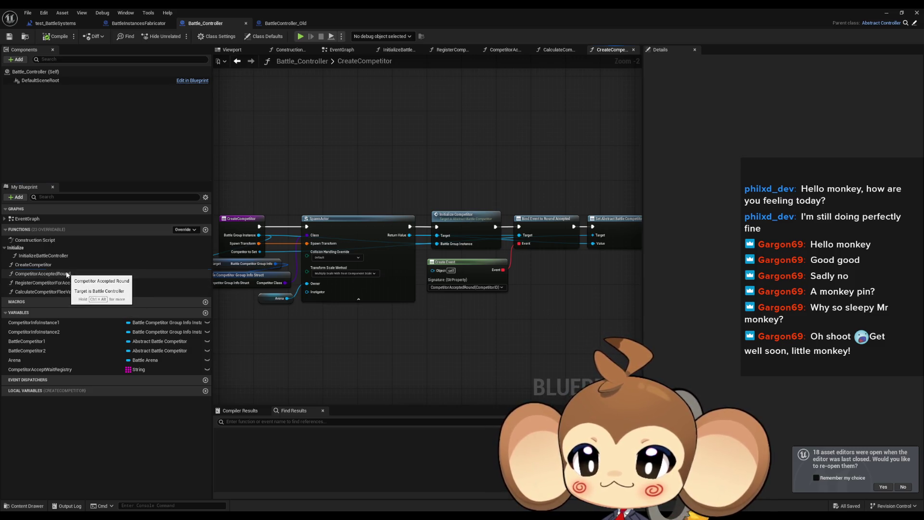
Start CompetitorAcceptedRound with a Print String reading 'yes goes trough', then shrink the editor window
{"action": "double_click", "coordinate": [42, 273]}
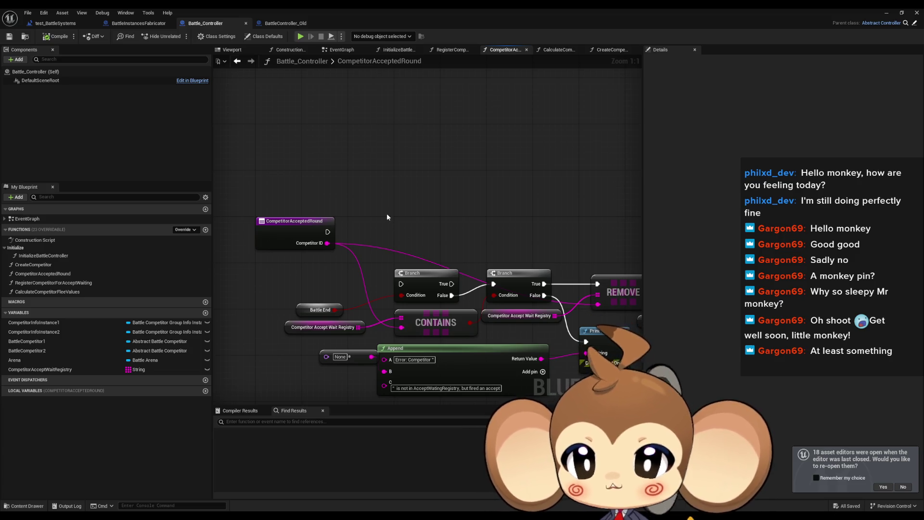
{"action": "left_click_drag", "start_coordinate": [327, 231], "coordinate": [378, 176]}
{"action": "type", "text": "print"}
{"action": "key", "text": "Return"}
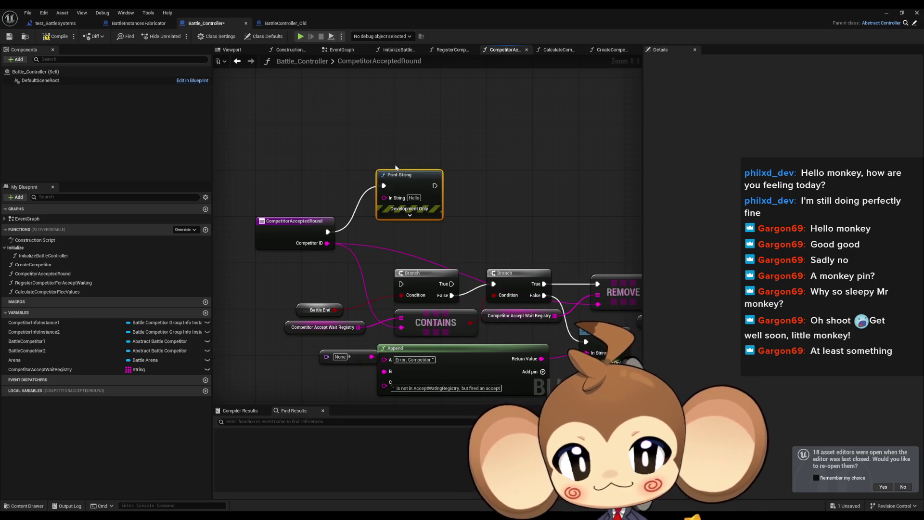
{"action": "left_click", "coordinate": [410, 198]}
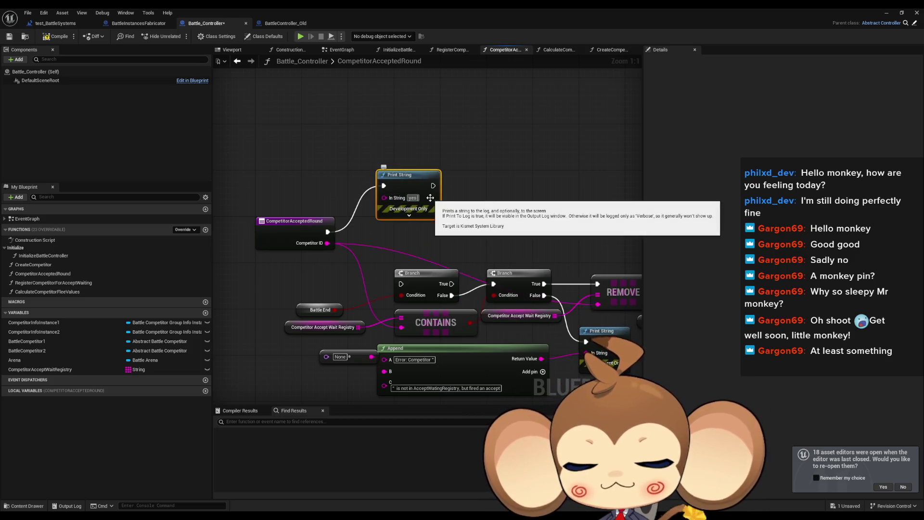
{"action": "type", "text": "yes goes trough"}
{"action": "key", "text": "Return"}
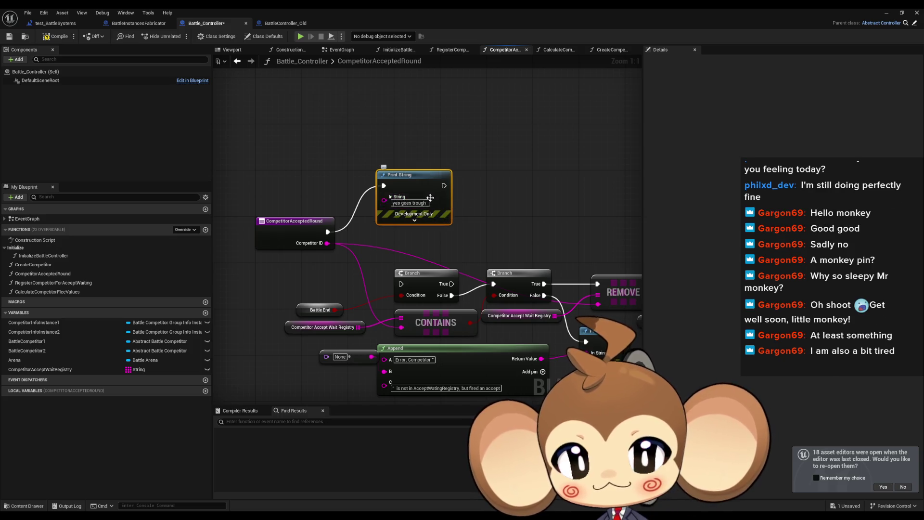
{"action": "double_click", "coordinate": [385, 16]}
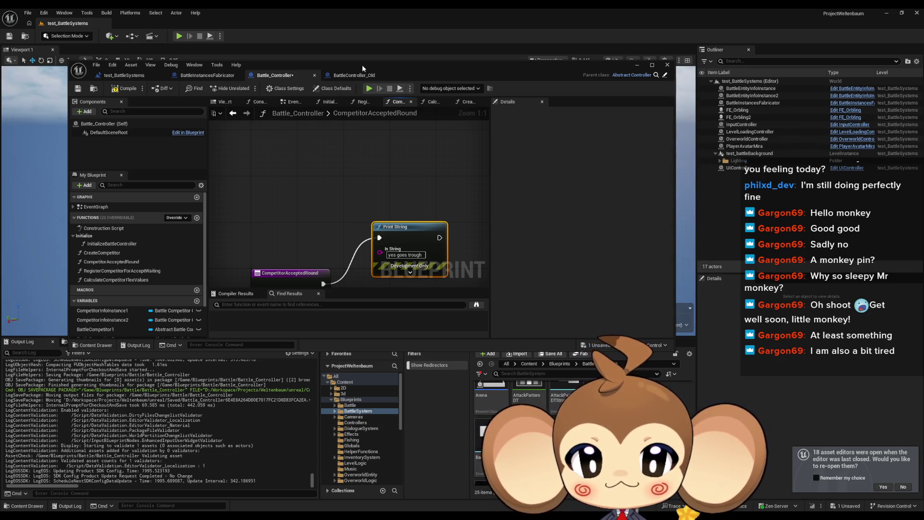
Maximize the Battle_Controller editor and open its InitializeBattleController function graph
{"action": "double_click", "coordinate": [361, 67]}
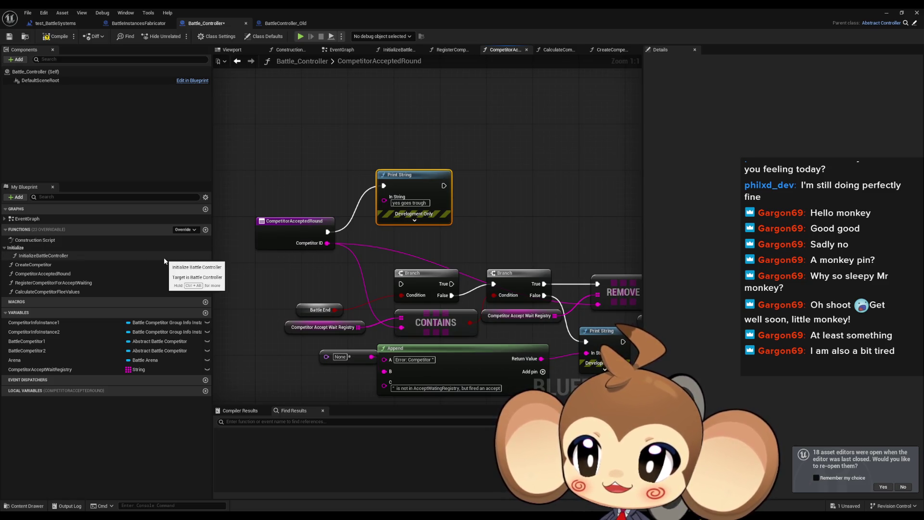
{"action": "double_click", "coordinate": [58, 255]}
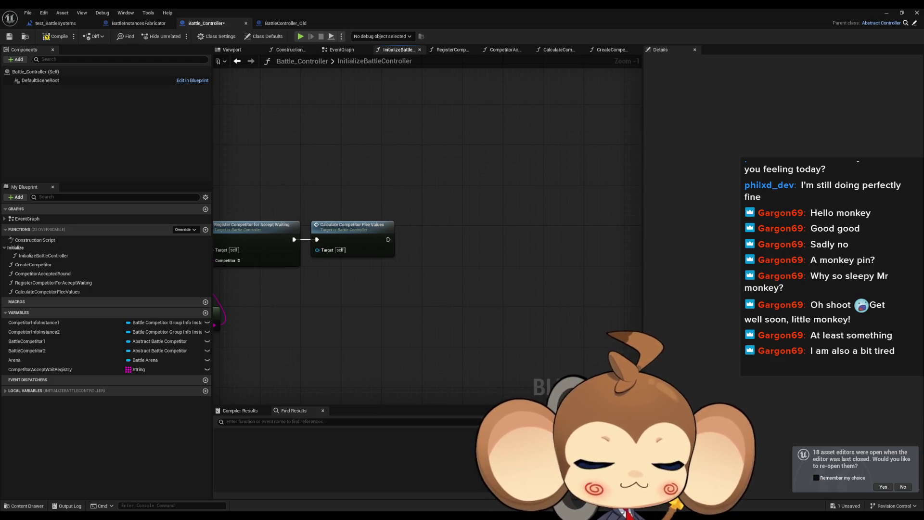
{"action": "left_click_drag", "start_coordinate": [399, 257], "coordinate": [472, 253]}
{"action": "scroll", "coordinate": [486, 262], "scroll_direction": "down", "scroll_amount": 1}
{"action": "mouse_move", "coordinate": [455, 284]}
{"action": "left_mouse_down"}
{"action": "mouse_move", "coordinate": [524, 302]}
{"action": "mouse_move", "coordinate": [578, 267]}
{"action": "left_mouse_up"}
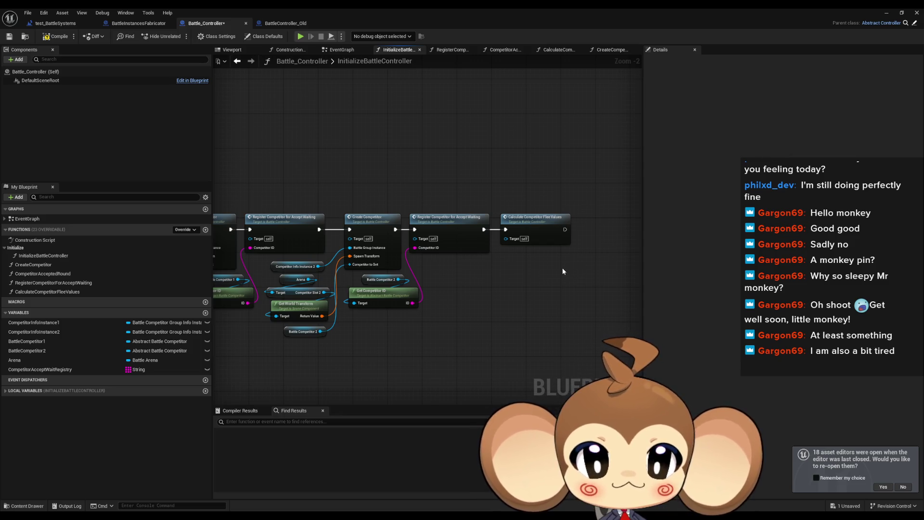
{"action": "left_click_drag", "start_coordinate": [562, 272], "coordinate": [484, 286]}
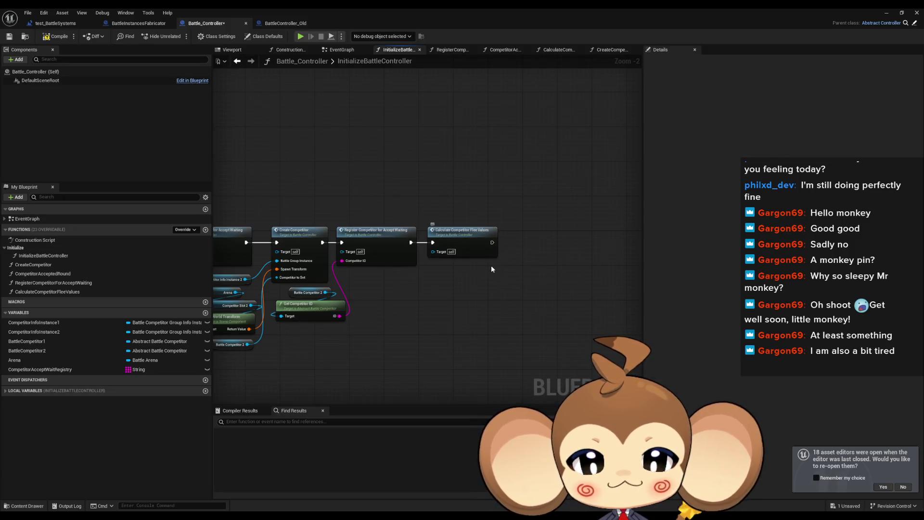
{"action": "scroll", "coordinate": [433, 261], "scroll_direction": "up", "scroll_amount": 3}
{"action": "left_click_drag", "start_coordinate": [433, 261], "coordinate": [472, 261]}
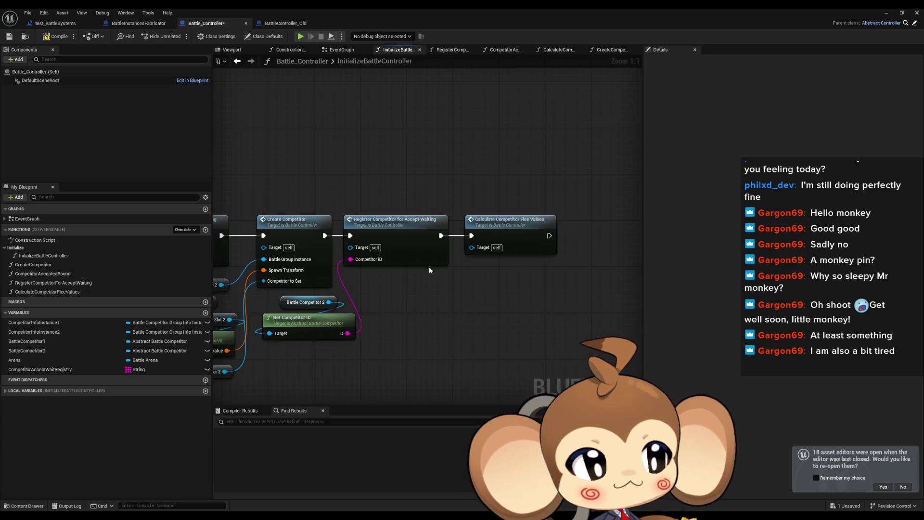
{"action": "double_click", "coordinate": [397, 232]}
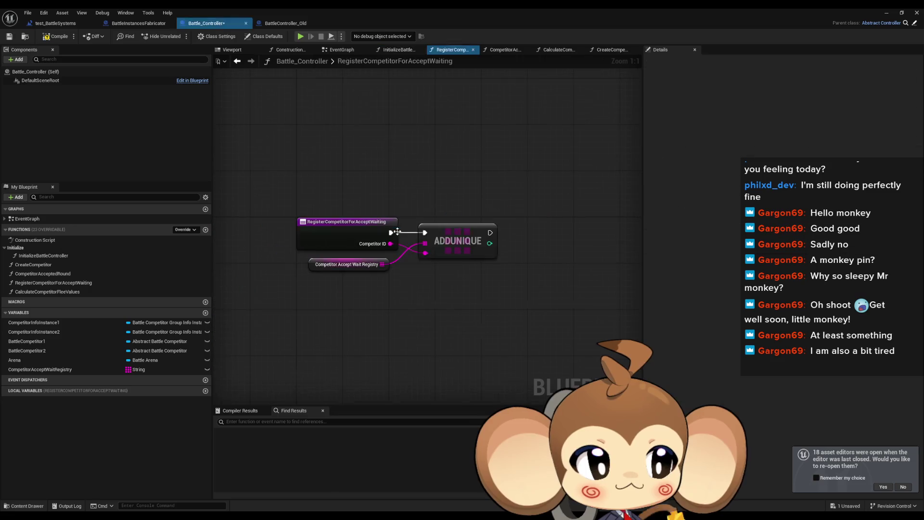
{"action": "left_click", "coordinate": [237, 61]}
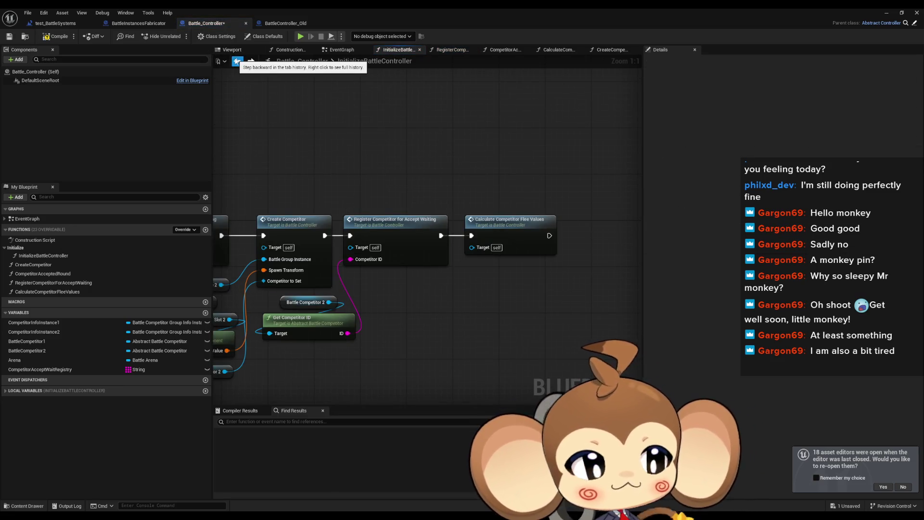
{"action": "left_click_drag", "start_coordinate": [371, 136], "coordinate": [368, 152]}
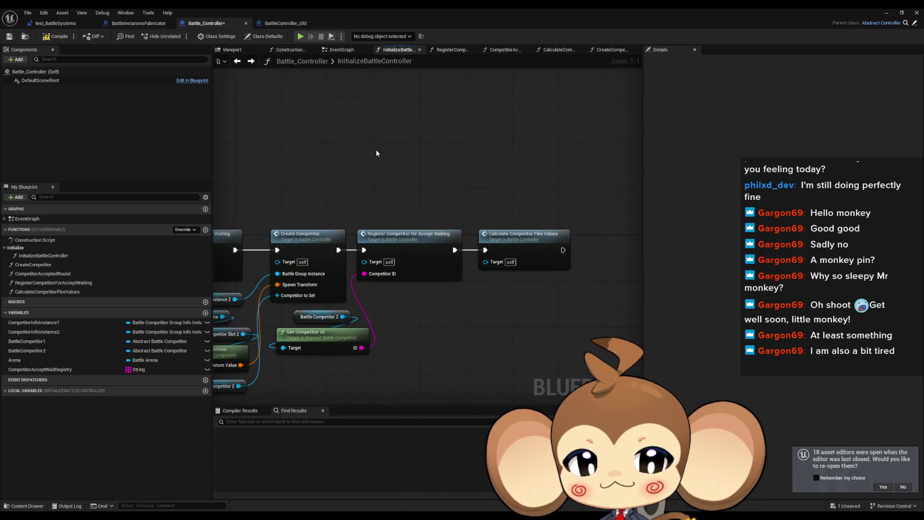
{"action": "key", "text": "ctrl+z"}
{"action": "key", "text": "ctrl+z"}
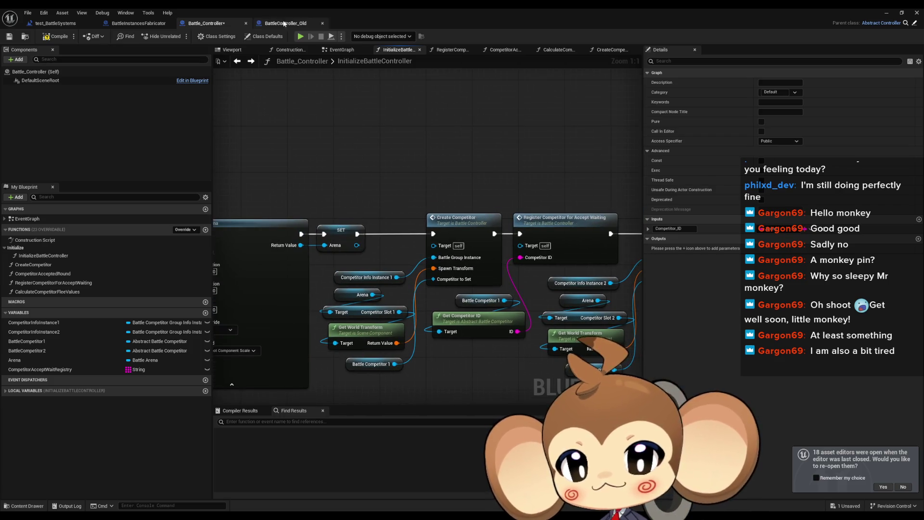
In BattleController_Old, open the 2_CameraLevelLoadedListener graph and select its Create Event node
{"action": "left_click", "coordinate": [284, 23]}
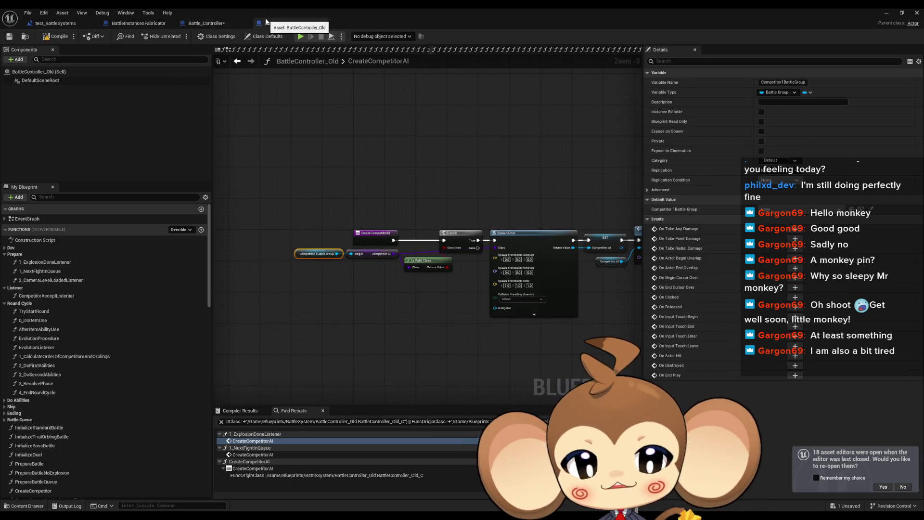
{"action": "scroll", "coordinate": [361, 249], "scroll_direction": "down", "scroll_amount": 3}
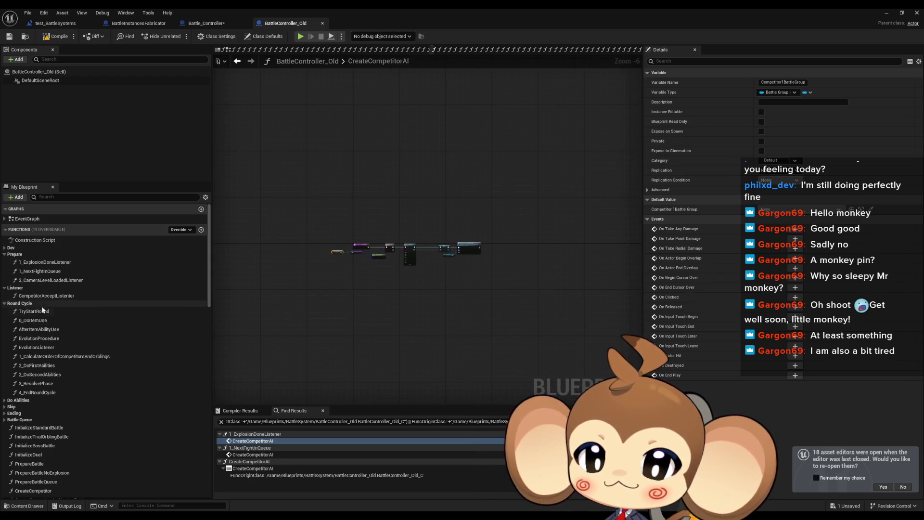
{"action": "double_click", "coordinate": [72, 281]}
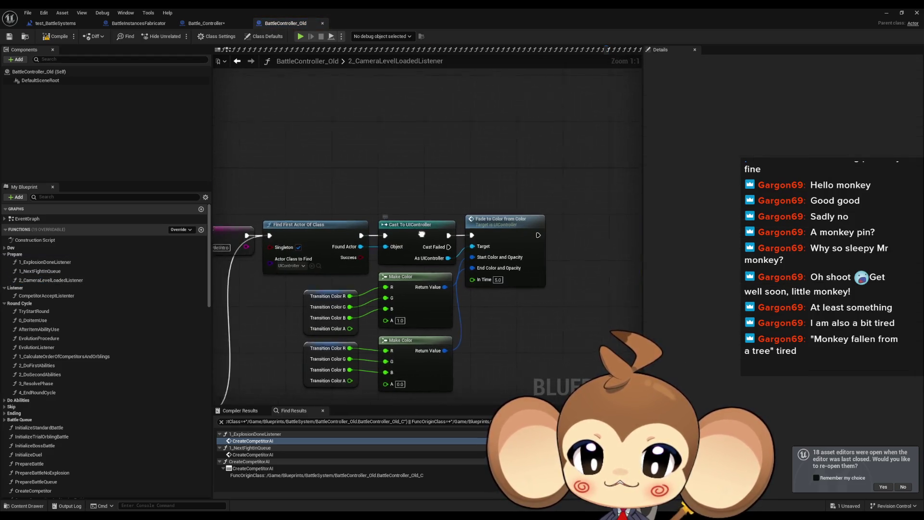
{"action": "scroll", "coordinate": [410, 289], "scroll_direction": "down", "scroll_amount": 4}
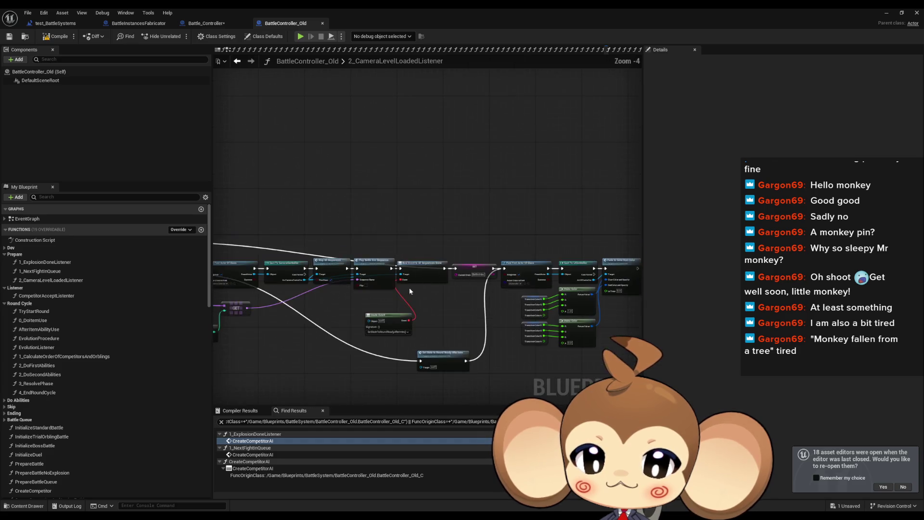
{"action": "scroll", "coordinate": [409, 287], "scroll_direction": "up", "scroll_amount": 4}
{"action": "left_click_drag", "start_coordinate": [312, 283], "coordinate": [467, 345]}
Open SetStateToRoundReadyAfterIntro and marquee-select the nodes from Find First Actor to SET
{"action": "scroll", "coordinate": [165, 382], "scroll_direction": "down", "scroll_amount": 2}
{"action": "scroll", "coordinate": [164, 382], "scroll_direction": "down", "scroll_amount": 5}
{"action": "scroll", "coordinate": [58, 422], "scroll_direction": "down", "scroll_amount": 3}
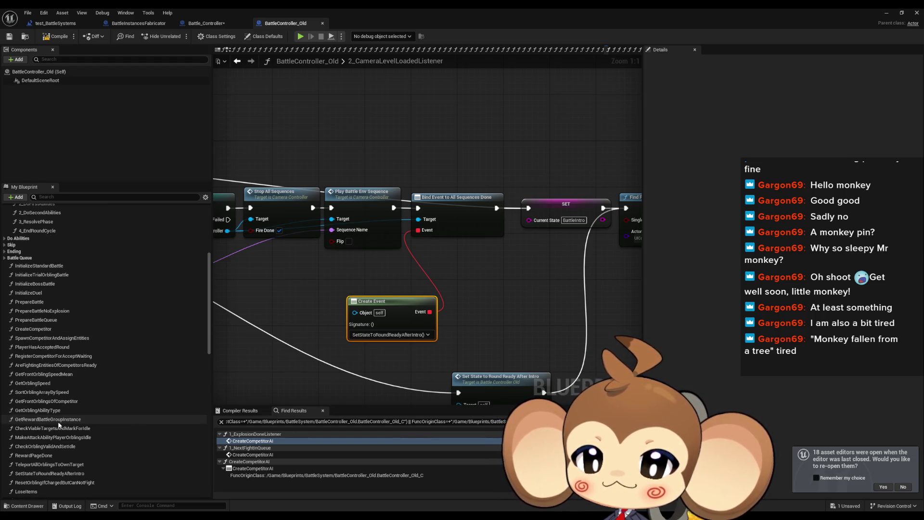
{"action": "scroll", "coordinate": [50, 394], "scroll_direction": "down", "scroll_amount": 2}
{"action": "scroll", "coordinate": [50, 395], "scroll_direction": "down", "scroll_amount": 3}
{"action": "left_click", "coordinate": [50, 404]}
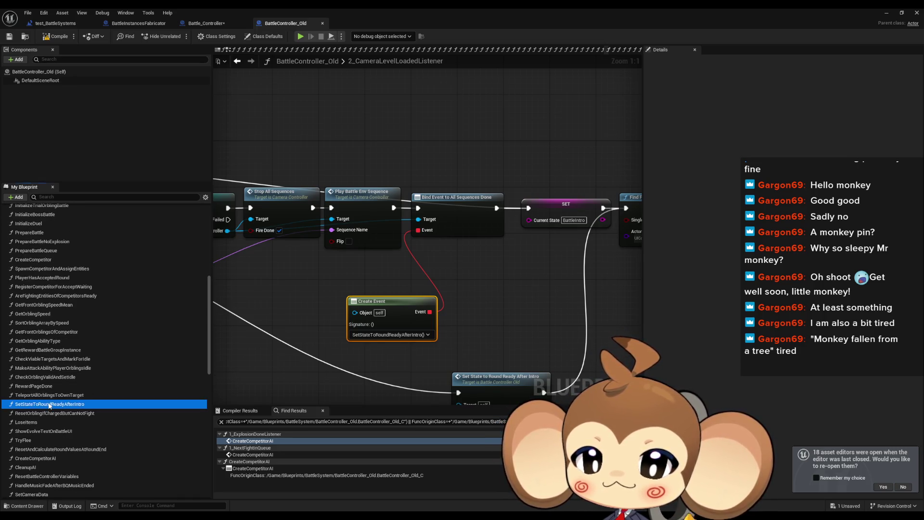
{"action": "double_click", "coordinate": [50, 405]}
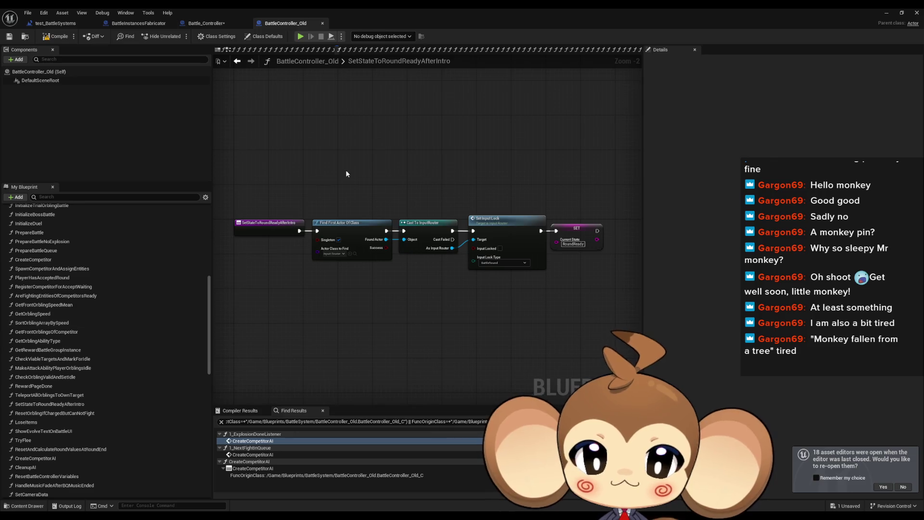
{"action": "left_click_drag", "start_coordinate": [346, 171], "coordinate": [554, 348]}
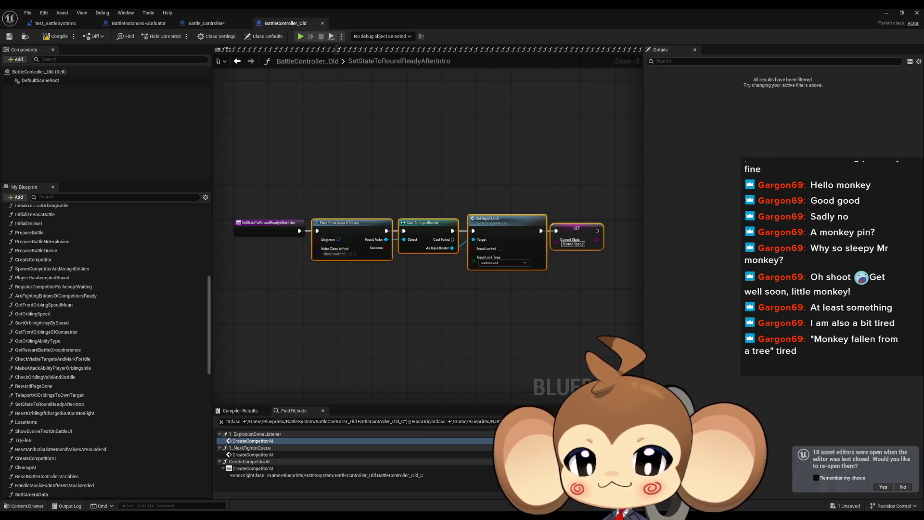
{"action": "mouse_move", "coordinate": [352, 176]}
{"action": "left_mouse_down"}
{"action": "mouse_move", "coordinate": [392, 217]}
{"action": "mouse_move", "coordinate": [572, 292]}
{"action": "left_mouse_up"}
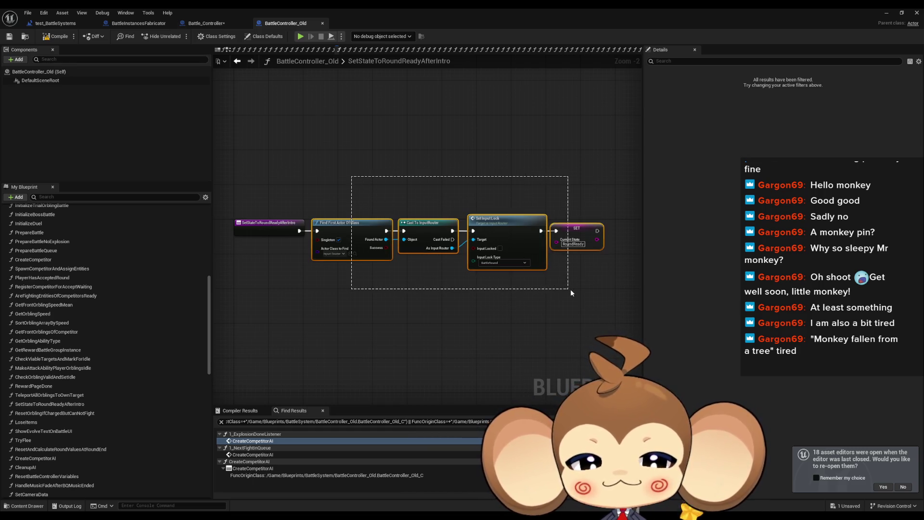
Review Battle_Controller's InitializeBattleController graph around the Register Competitor for Accept Waiting node
{"action": "left_click", "coordinate": [209, 24]}
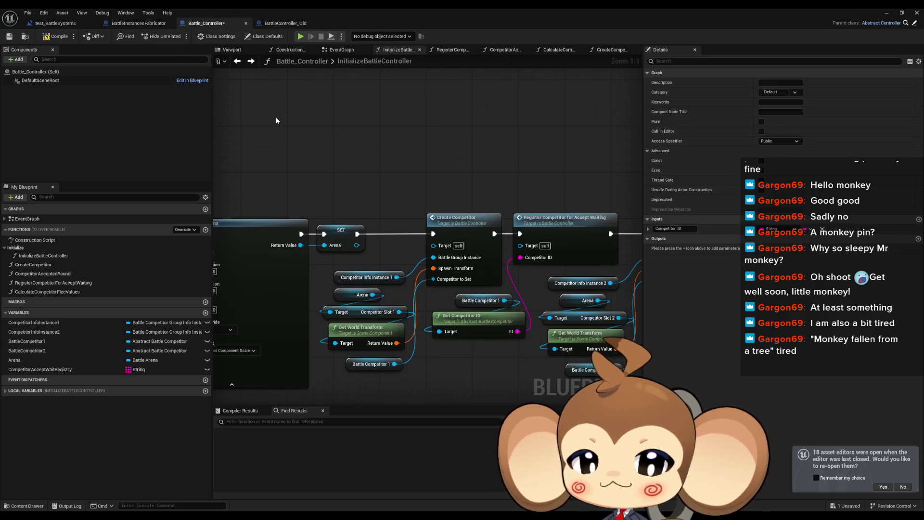
{"action": "scroll", "coordinate": [407, 169], "scroll_direction": "down", "scroll_amount": 4}
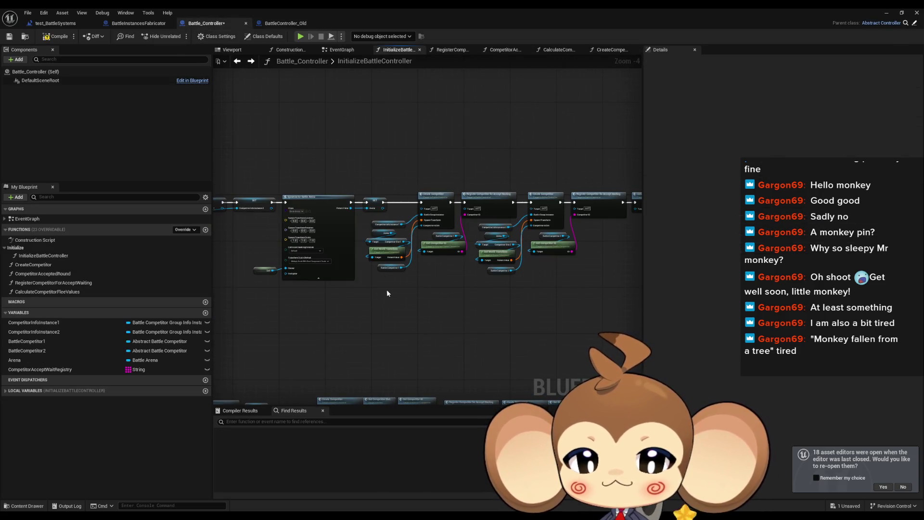
{"action": "scroll", "coordinate": [387, 293], "scroll_direction": "down", "scroll_amount": 2}
{"action": "scroll", "coordinate": [250, 300], "scroll_direction": "up", "scroll_amount": 2}
{"action": "scroll", "coordinate": [440, 299], "scroll_direction": "up", "scroll_amount": 4}
{"action": "left_click", "coordinate": [380, 186]}
{"action": "left_click_drag", "start_coordinate": [402, 254], "coordinate": [513, 263]}
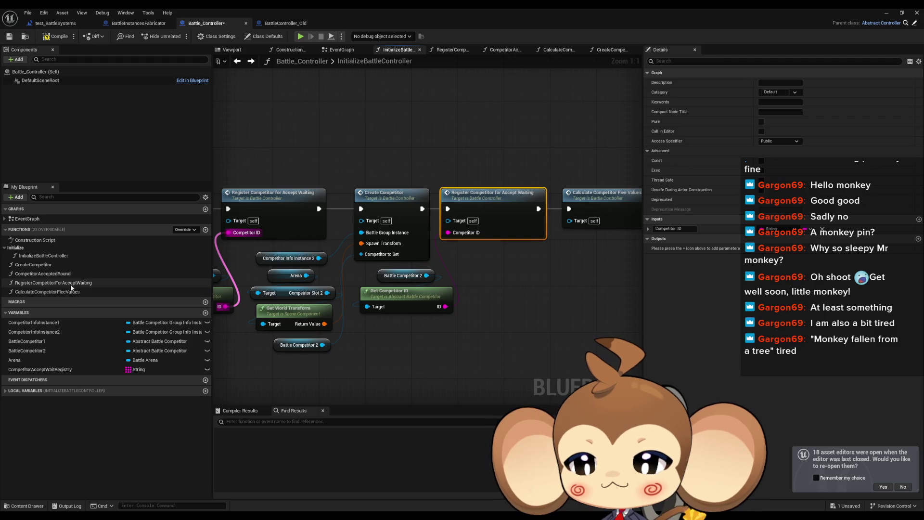
{"action": "left_click_drag", "start_coordinate": [489, 221], "coordinate": [206, 221]}
{"action": "left_click", "coordinate": [404, 288]}
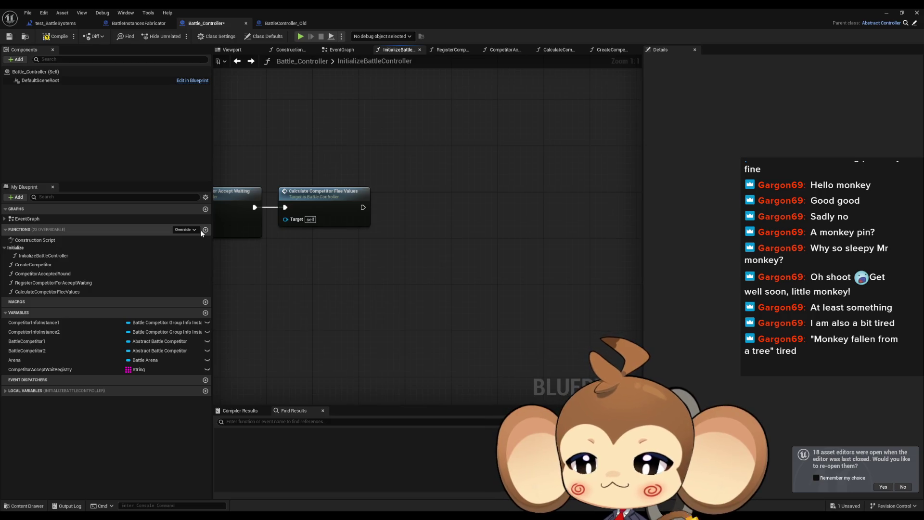
{"action": "left_click_drag", "start_coordinate": [318, 272], "coordinate": [385, 280]}
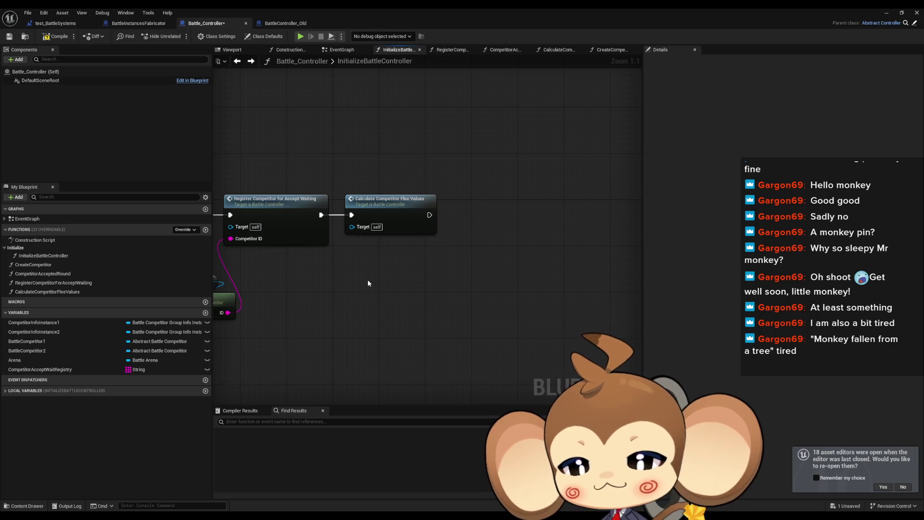
Select the SetStateToRoundReadyAfterIntro function in BattleController_Old's function list
{"action": "left_click", "coordinate": [280, 24]}
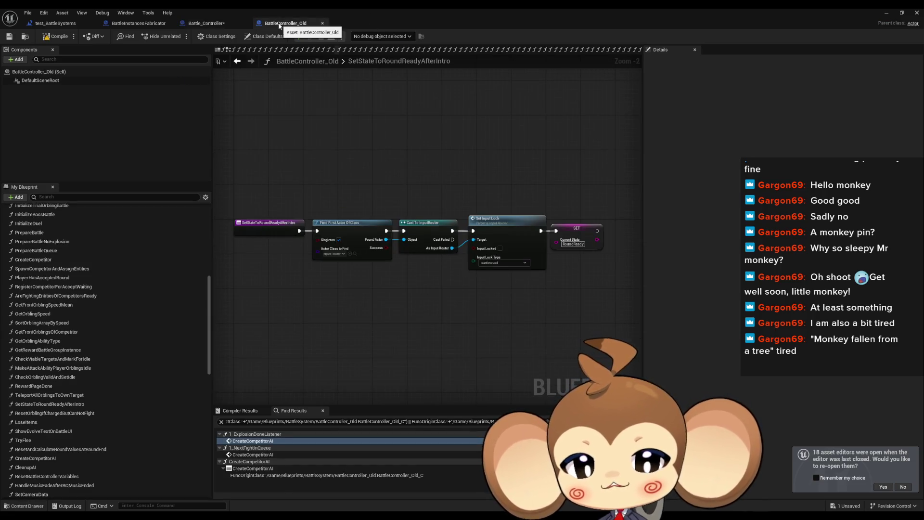
{"action": "left_click", "coordinate": [269, 227]}
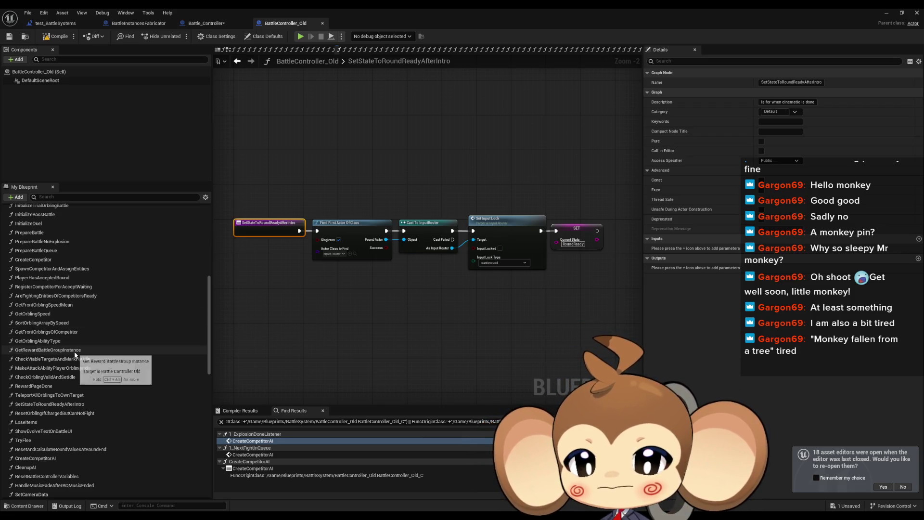
{"action": "left_click", "coordinate": [72, 404]}
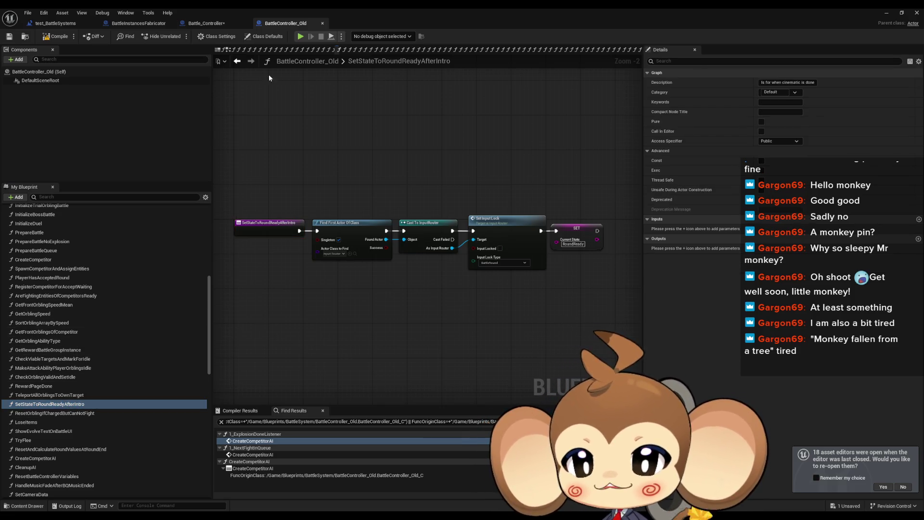
{"action": "left_click", "coordinate": [138, 23]}
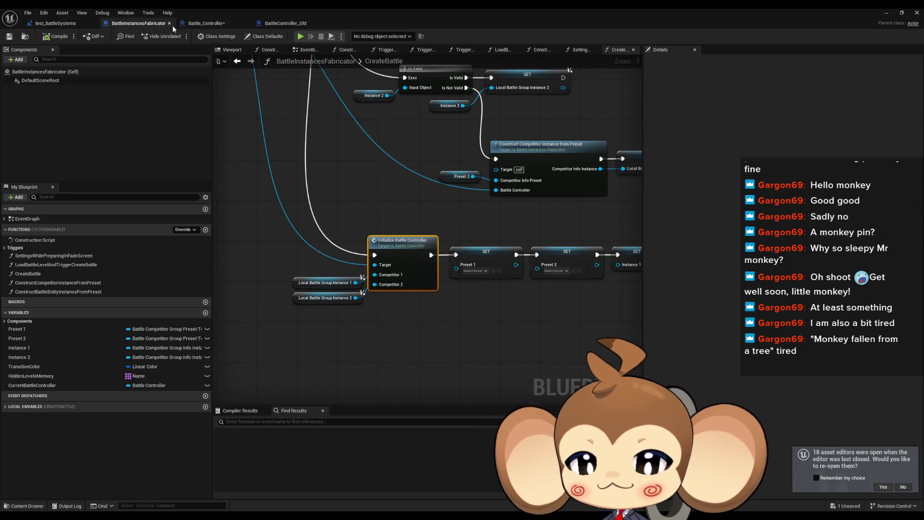
{"action": "left_click", "coordinate": [221, 24]}
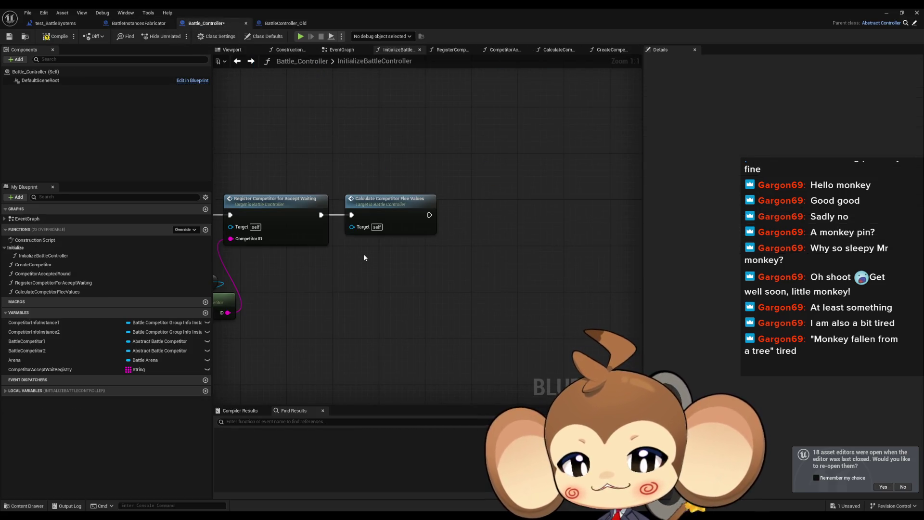
Paste SetStateToRoundReadyAfterIntro into Battle_Controller and create a CurrentState variable from the SET value
{"action": "mouse_move", "coordinate": [370, 264]}
{"action": "left_mouse_down"}
{"action": "mouse_move", "coordinate": [504, 289]}
{"action": "mouse_move", "coordinate": [381, 268]}
{"action": "left_mouse_up"}
{"action": "scroll", "coordinate": [399, 277], "scroll_direction": "down", "scroll_amount": 1}
{"action": "scroll", "coordinate": [383, 270], "scroll_direction": "down", "scroll_amount": 1}
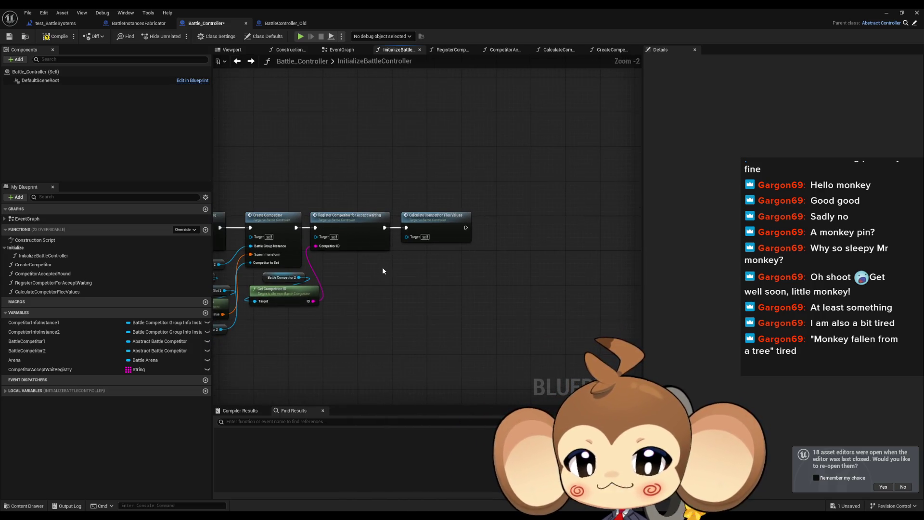
{"action": "left_click", "coordinate": [104, 430]}
{"action": "key", "text": "ctrl+v"}
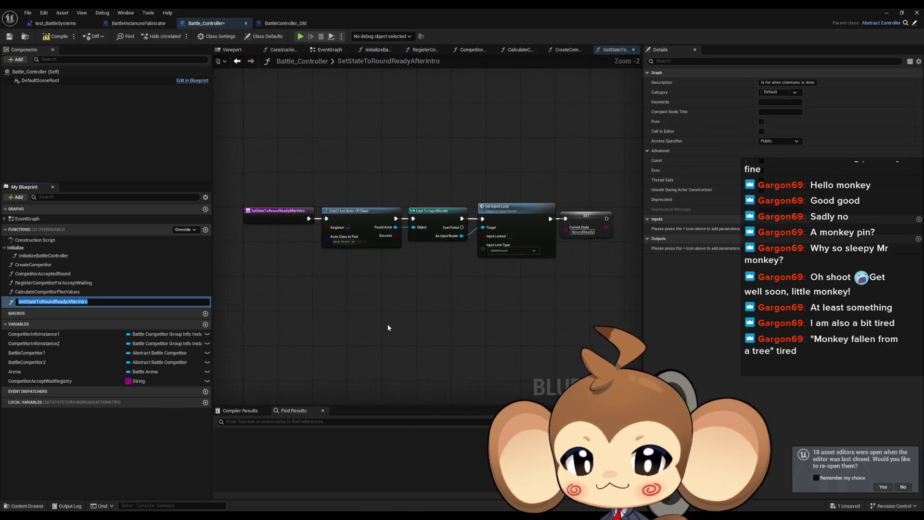
{"action": "right_click", "coordinate": [584, 221]}
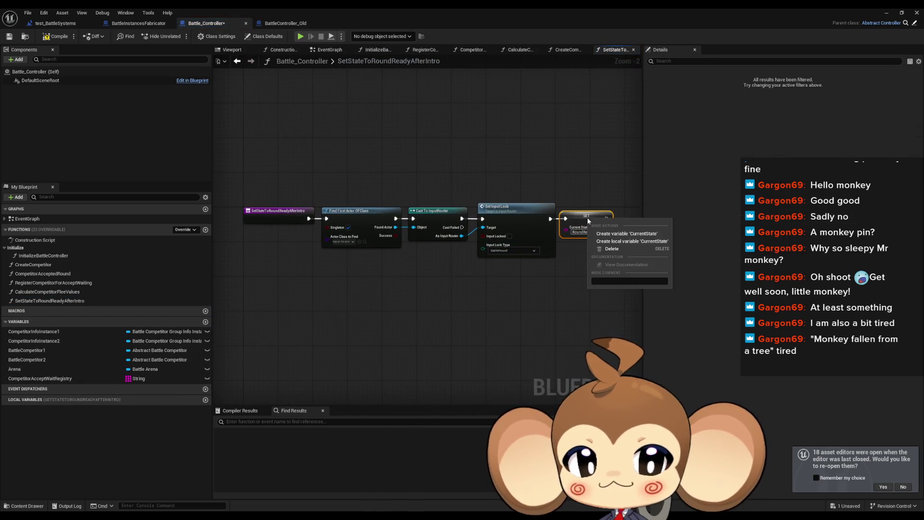
{"action": "left_click", "coordinate": [644, 234]}
{"action": "double_click", "coordinate": [27, 219]}
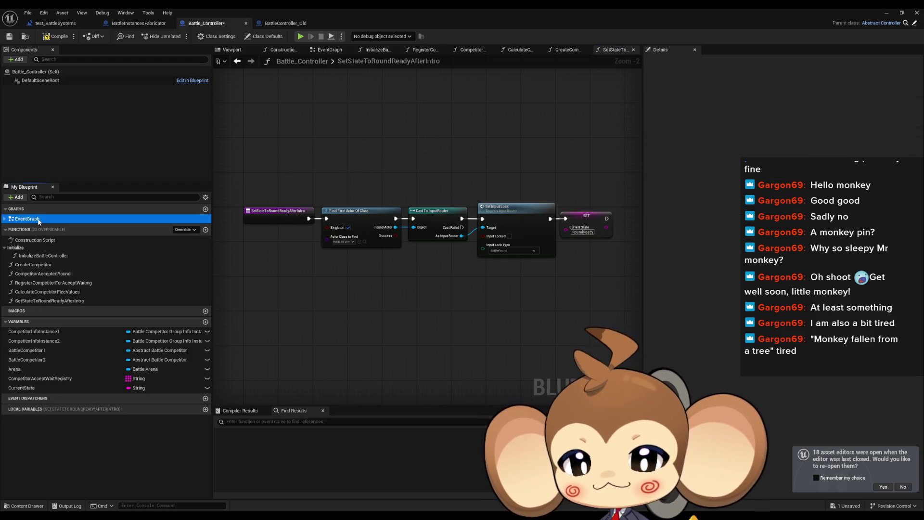
Add a Set State to Round Ready After Intro call to InitializeBattleController
{"action": "double_click", "coordinate": [38, 257]}
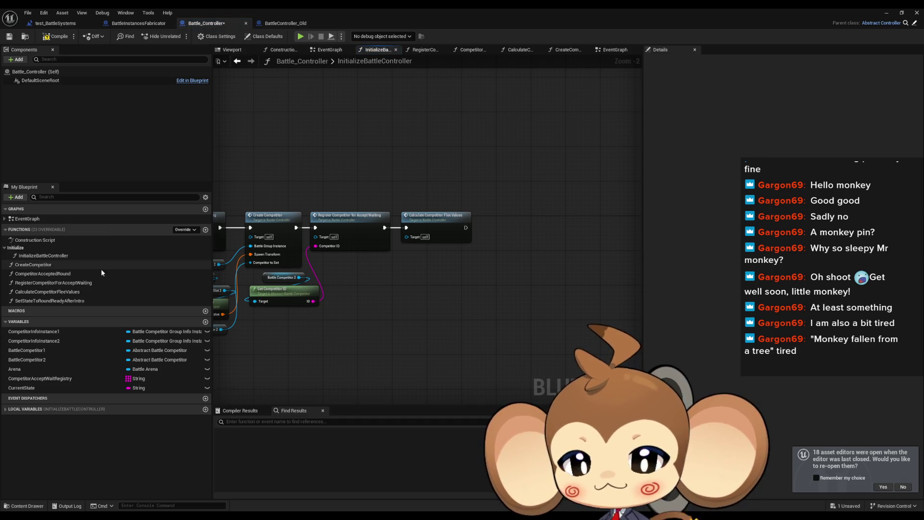
{"action": "scroll", "coordinate": [349, 282], "scroll_direction": "up", "scroll_amount": 2}
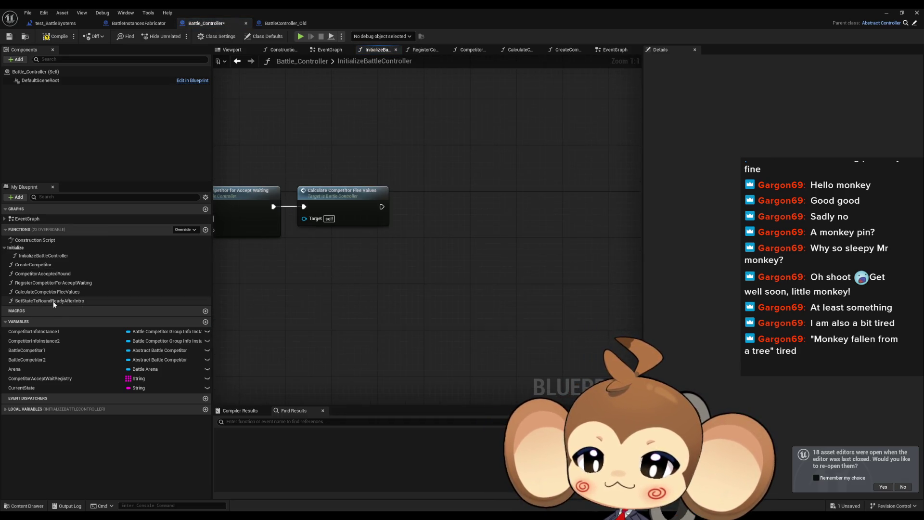
{"action": "left_click_drag", "start_coordinate": [53, 301], "coordinate": [376, 234]}
{"action": "left_click_drag", "start_coordinate": [426, 194], "coordinate": [433, 191]}
{"action": "right_click", "coordinate": [443, 201]}
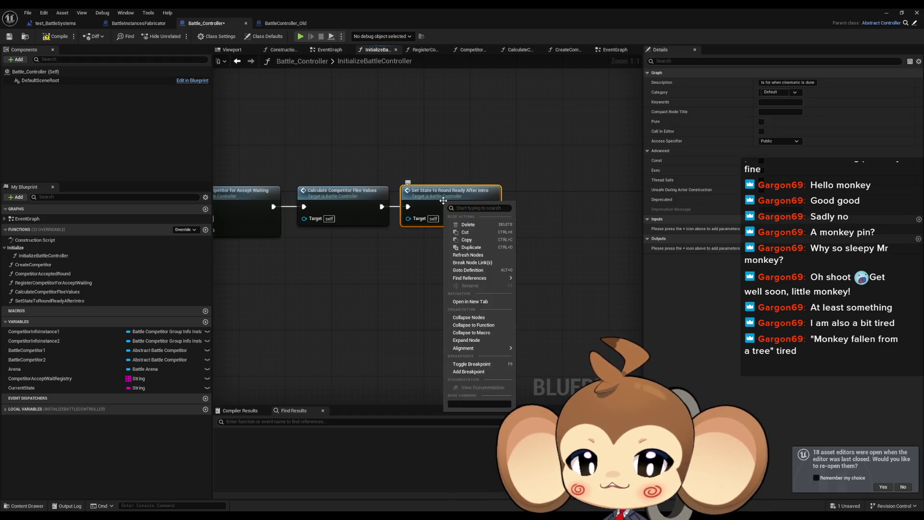
{"action": "left_click", "coordinate": [406, 271]}
Add a Print String after Set State, hide the editor, and play the level
{"action": "left_click_drag", "start_coordinate": [521, 211], "coordinate": [521, 210]}
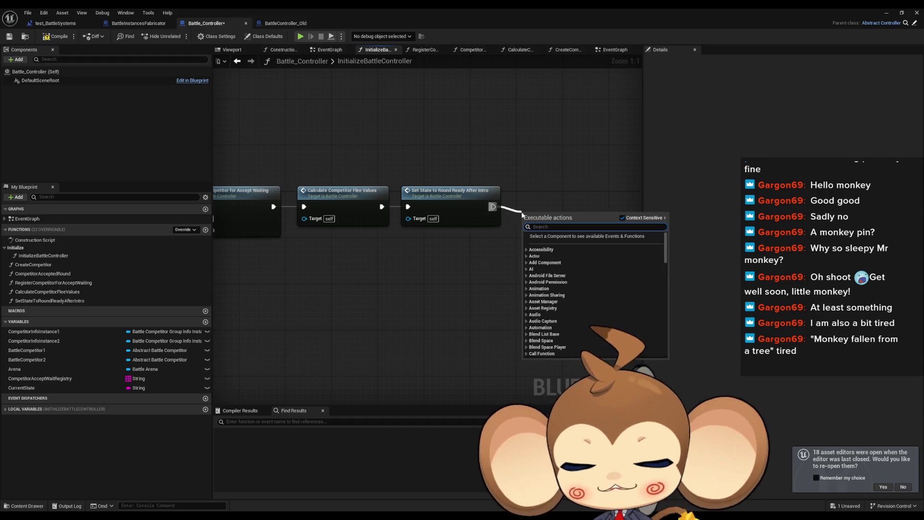
{"action": "type", "text": "print"}
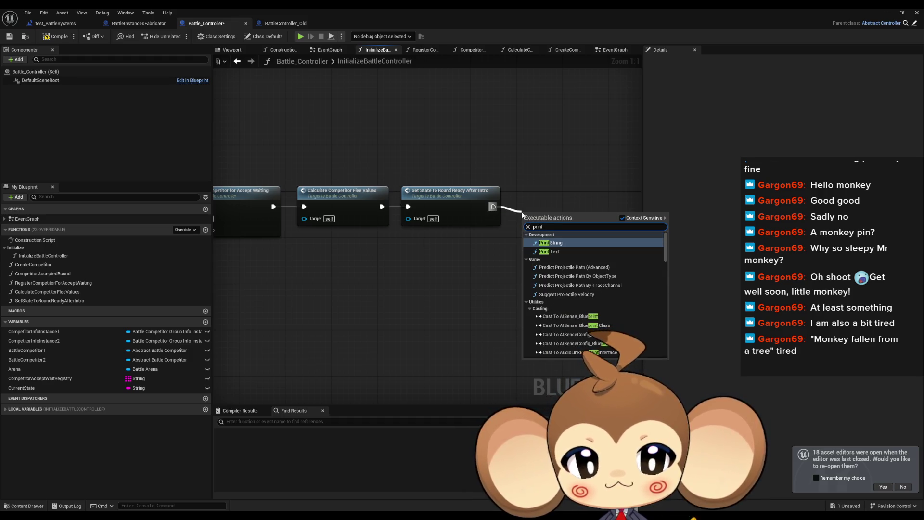
{"action": "key", "text": "Return"}
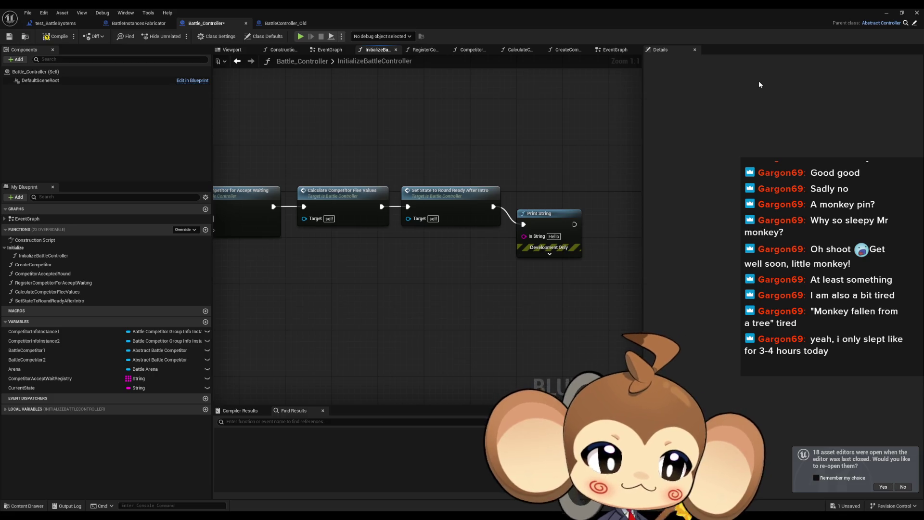
{"action": "left_click", "coordinate": [887, 11]}
{"action": "left_click", "coordinate": [178, 36]}
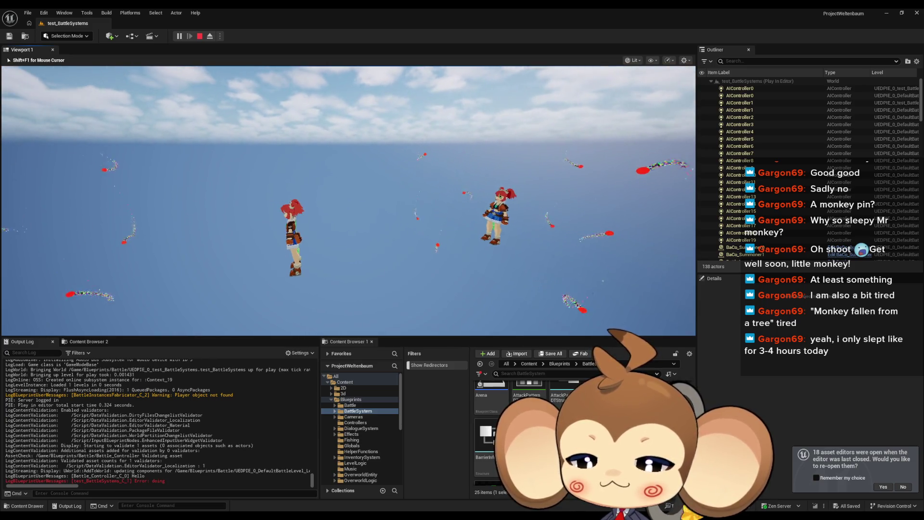
Stop the play session and align Print String on the execution line after Set State
{"action": "key", "text": "shift+F1"}
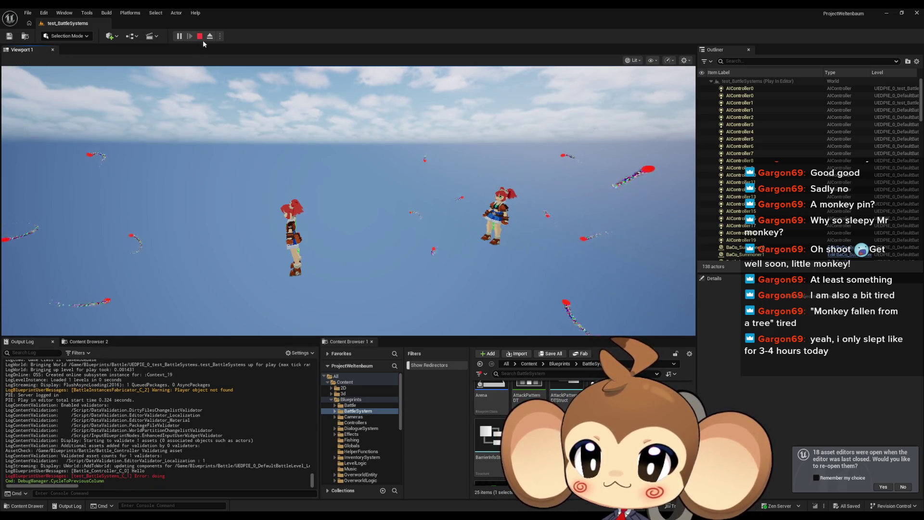
{"action": "left_click", "coordinate": [199, 36]}
{"action": "mouse_move", "coordinate": [395, 501]}
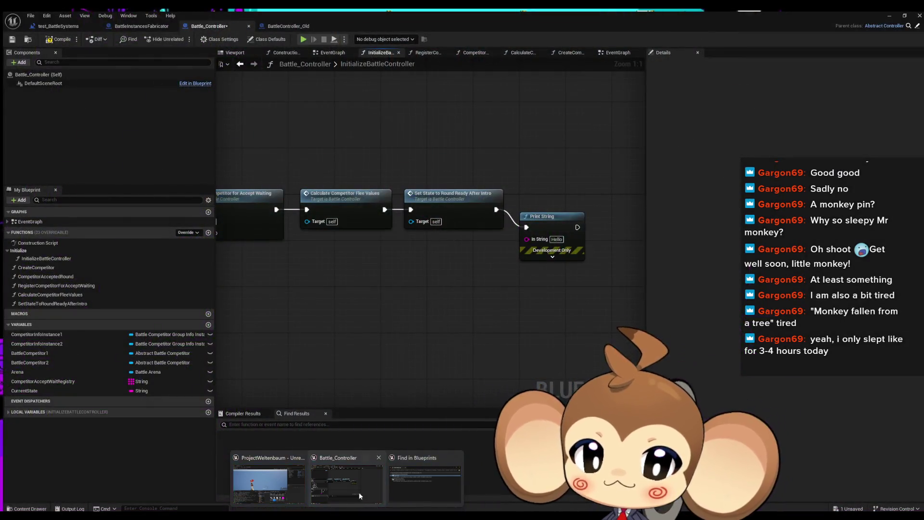
{"action": "left_click", "coordinate": [360, 492]}
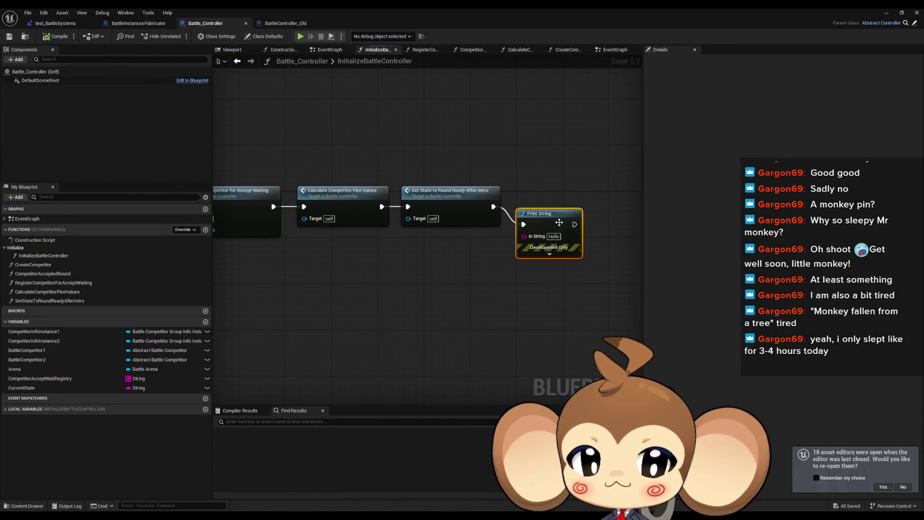
{"action": "left_click_drag", "start_coordinate": [559, 222], "coordinate": [558, 200]}
{"action": "left_click", "coordinate": [479, 271]}
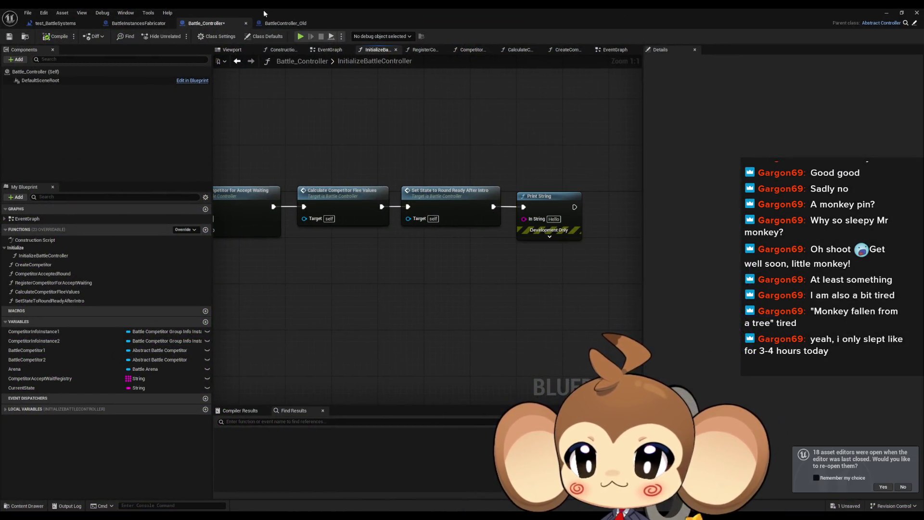
Look over the test_BattleSystems level blueprint graph, then go back to Battle_Controller
{"action": "left_click", "coordinate": [55, 24]}
{"action": "scroll", "coordinate": [418, 264], "scroll_direction": "down", "scroll_amount": 2}
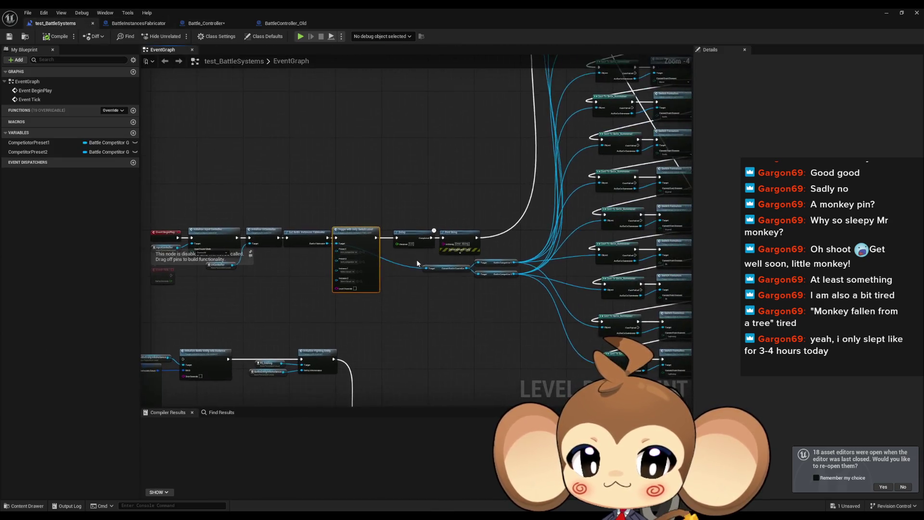
{"action": "scroll", "coordinate": [417, 264], "scroll_direction": "up", "scroll_amount": 3}
{"action": "left_click", "coordinate": [399, 319]}
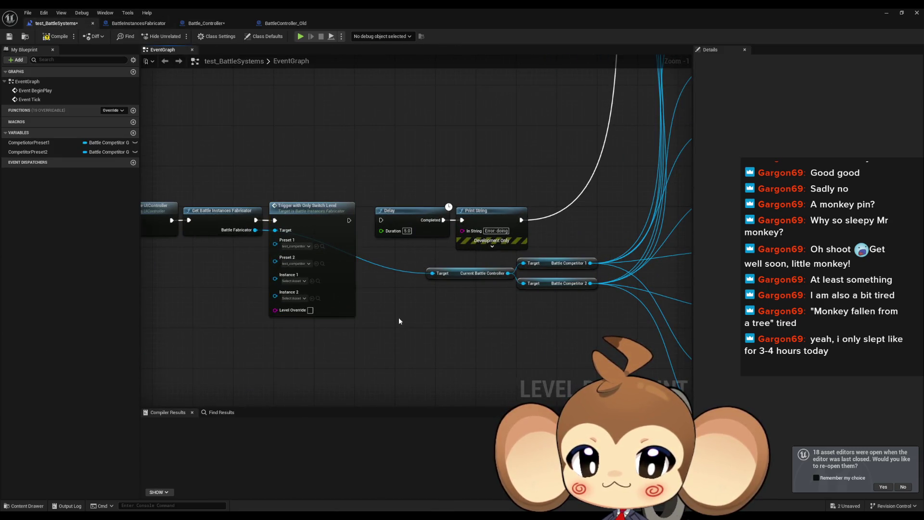
{"action": "left_click_drag", "start_coordinate": [399, 319], "coordinate": [493, 328]}
{"action": "left_click", "coordinate": [215, 24]}
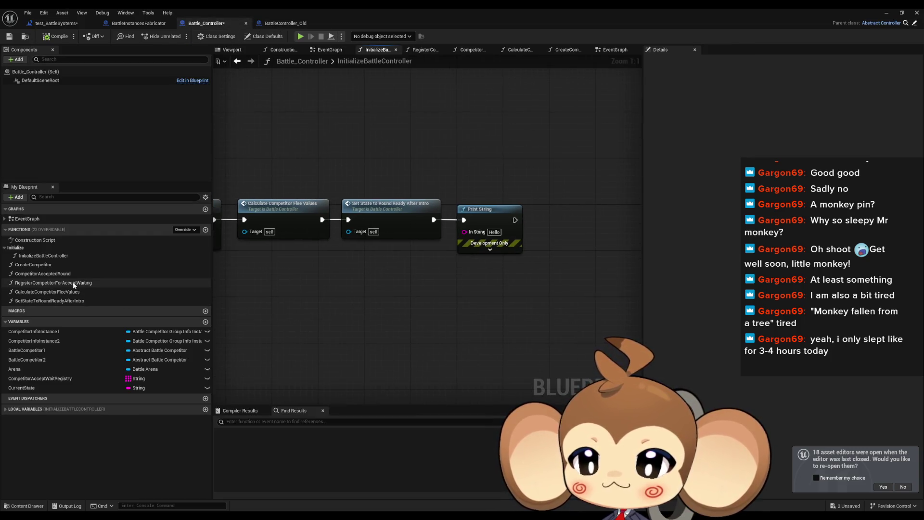
Find references to CompetitorAcceptedRound by name and jump to its Create Event in CreateCompetitor
{"action": "double_click", "coordinate": [63, 274]}
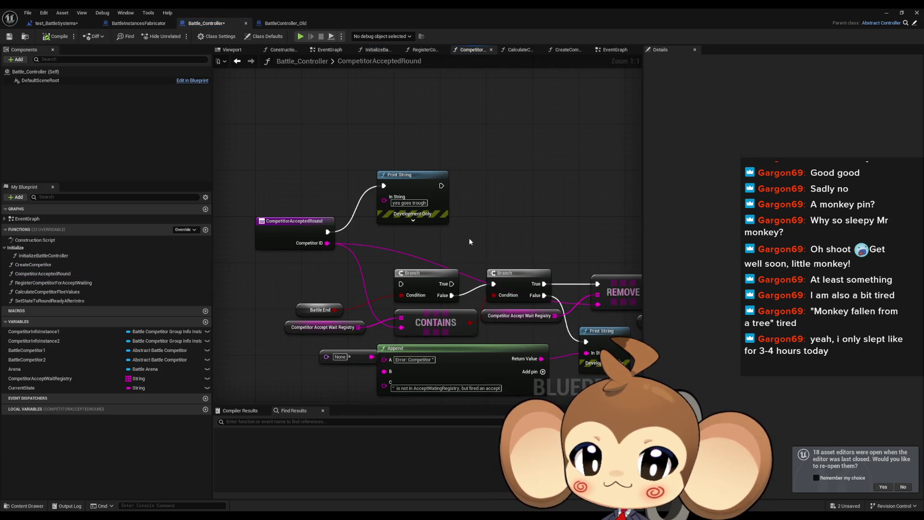
{"action": "right_click", "coordinate": [275, 228]}
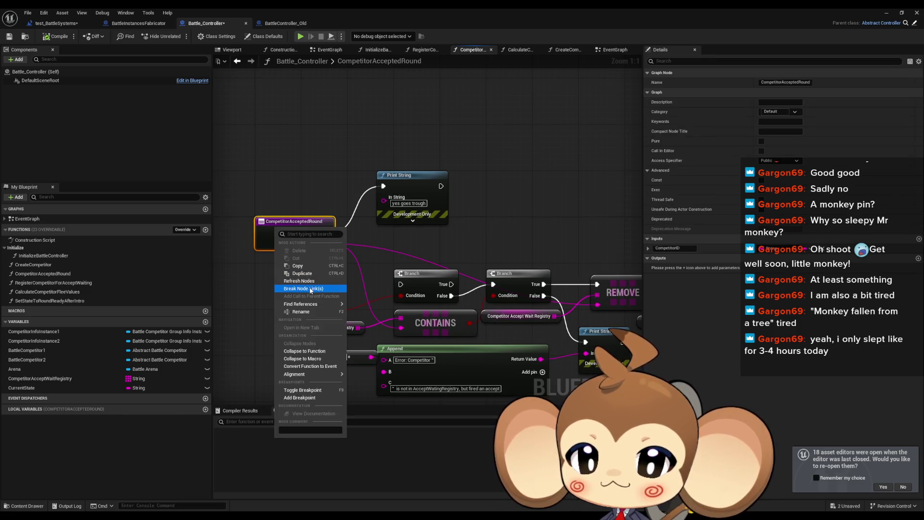
{"action": "mouse_move", "coordinate": [304, 307]}
{"action": "left_click", "coordinate": [380, 330]}
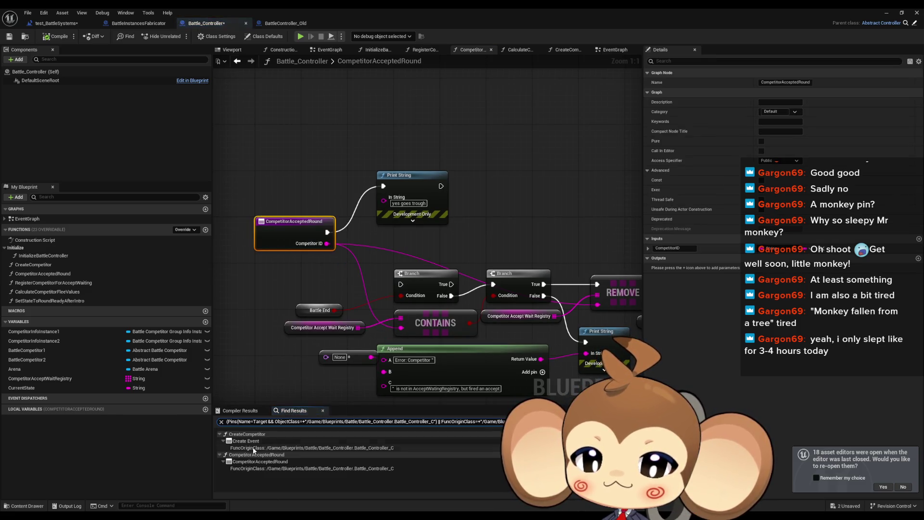
{"action": "double_click", "coordinate": [243, 447]}
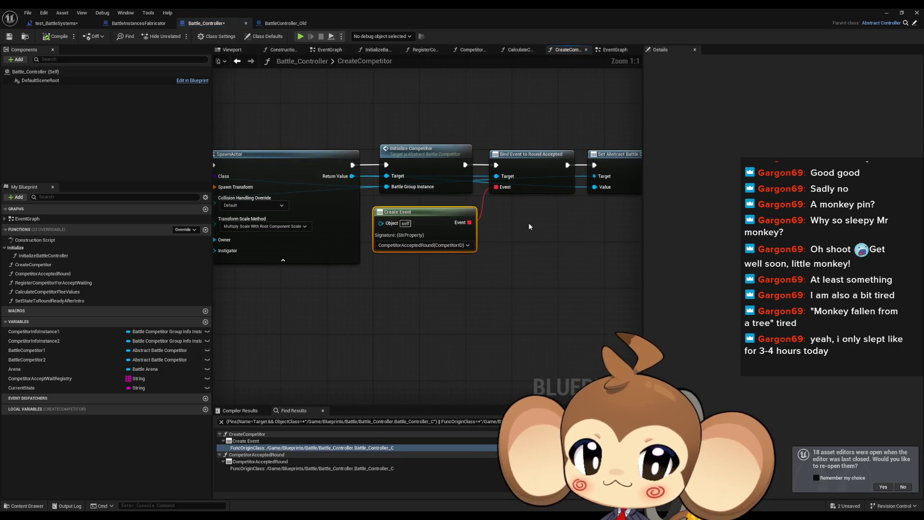
Inspect the Bind Event to Round Accepted node, then return to BattleController_Old
{"action": "left_click", "coordinate": [530, 168]}
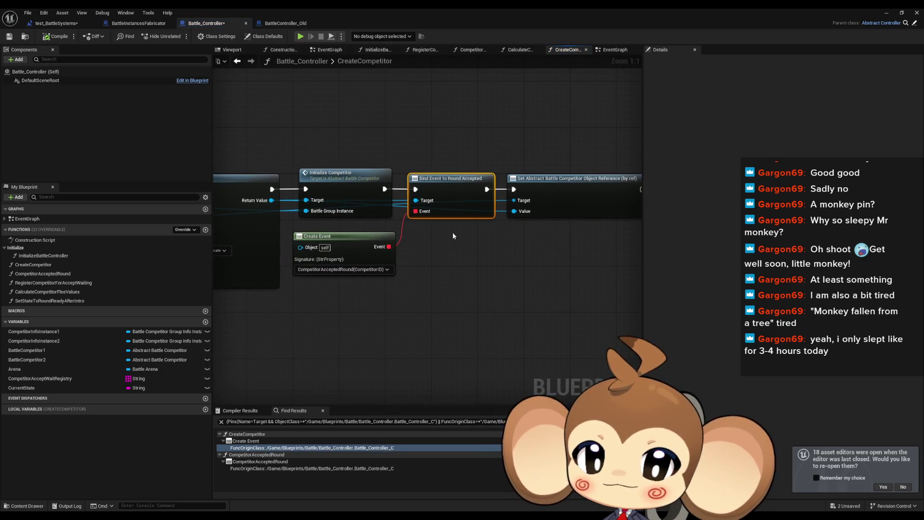
{"action": "scroll", "coordinate": [437, 256], "scroll_direction": "down", "scroll_amount": 3}
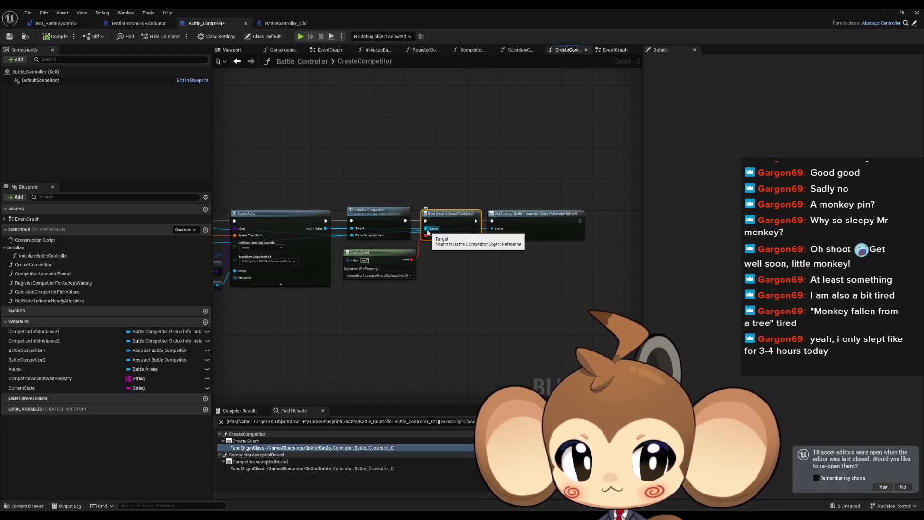
{"action": "scroll", "coordinate": [428, 232], "scroll_direction": "down", "scroll_amount": 2}
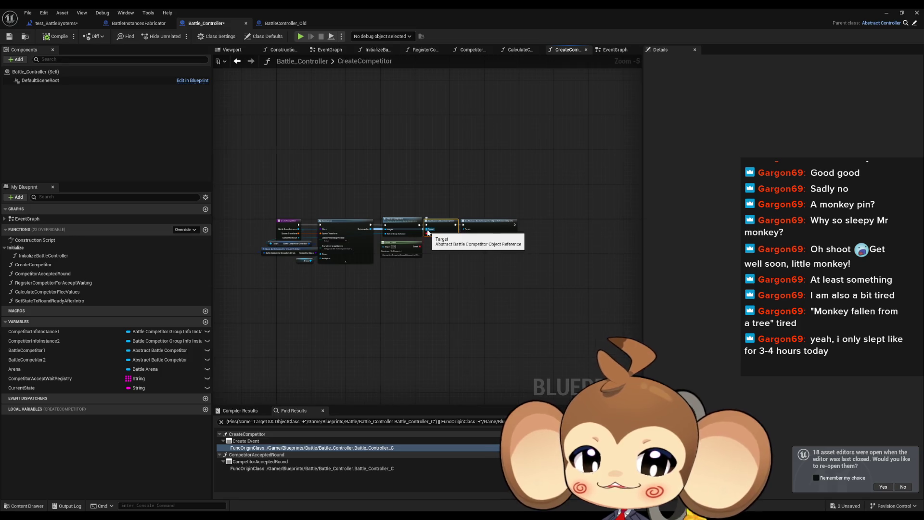
{"action": "scroll", "coordinate": [428, 233], "scroll_direction": "up", "scroll_amount": 5}
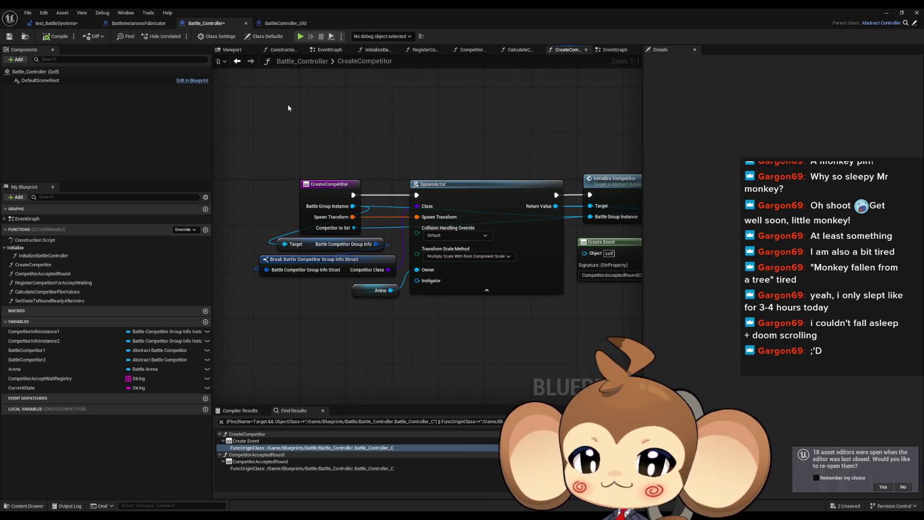
{"action": "left_click", "coordinate": [287, 24]}
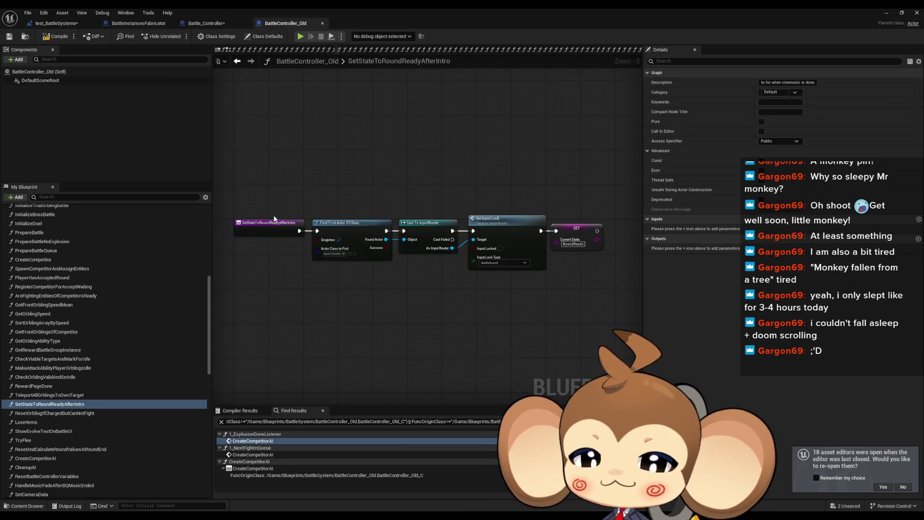
Restore the maximized Blueprint editor to a floating window over the level editor
{"action": "scroll", "coordinate": [181, 391], "scroll_direction": "up", "scroll_amount": 1}
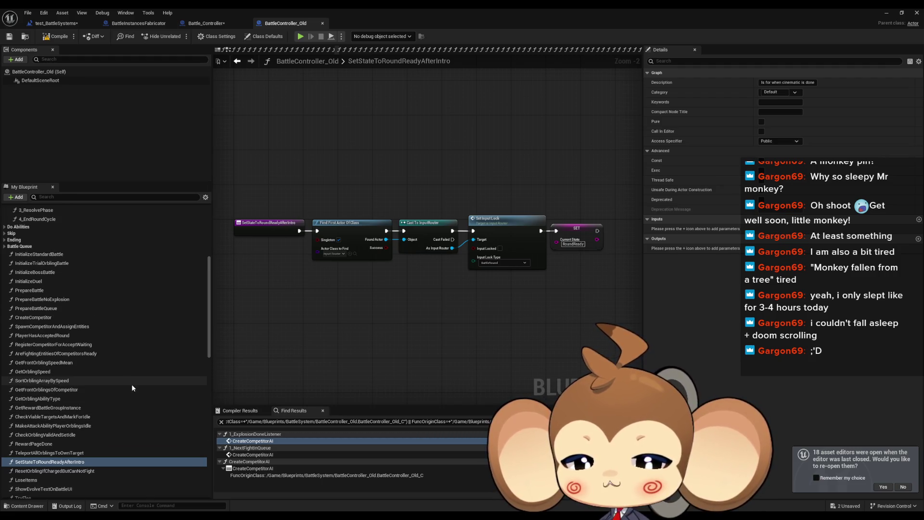
{"action": "double_click", "coordinate": [339, 8]}
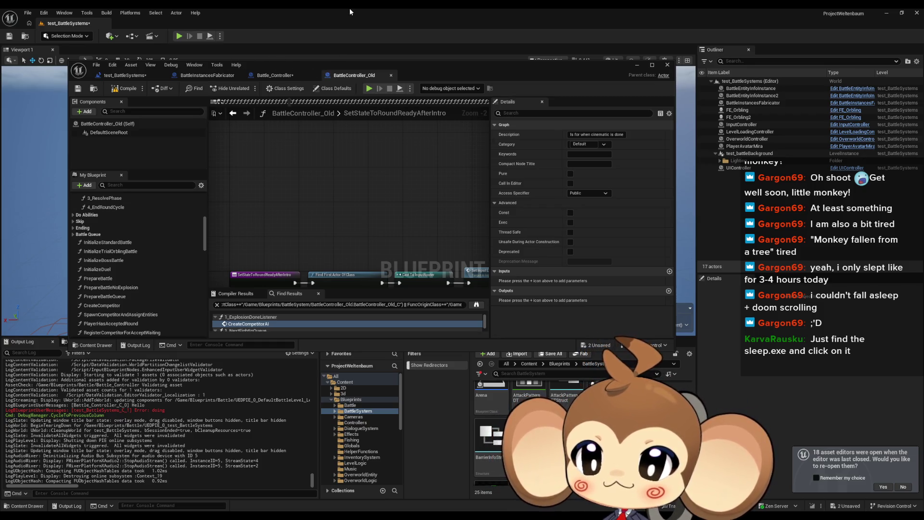
Save all modified assets from the level editor
{"action": "left_click", "coordinate": [140, 75]}
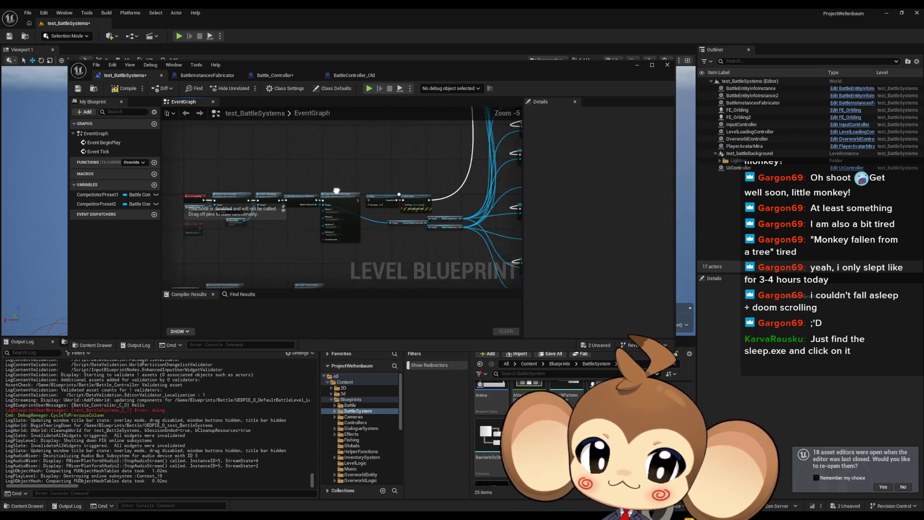
{"action": "scroll", "coordinate": [411, 200], "scroll_direction": "down", "scroll_amount": 3}
{"action": "key", "text": "ctrl+s"}
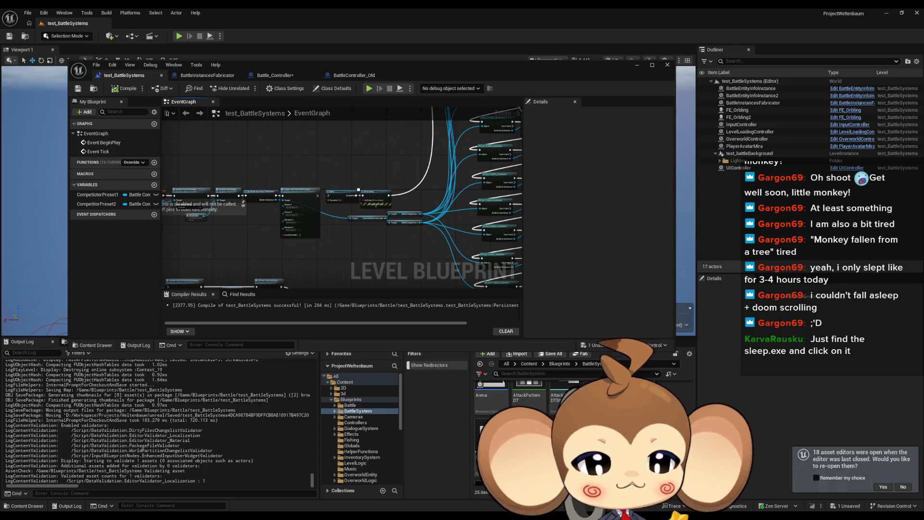
Open SummonerCompetitor from the Competitors folder maximized, then its parent Abstract_Competitor
{"action": "double_click", "coordinate": [549, 410]}
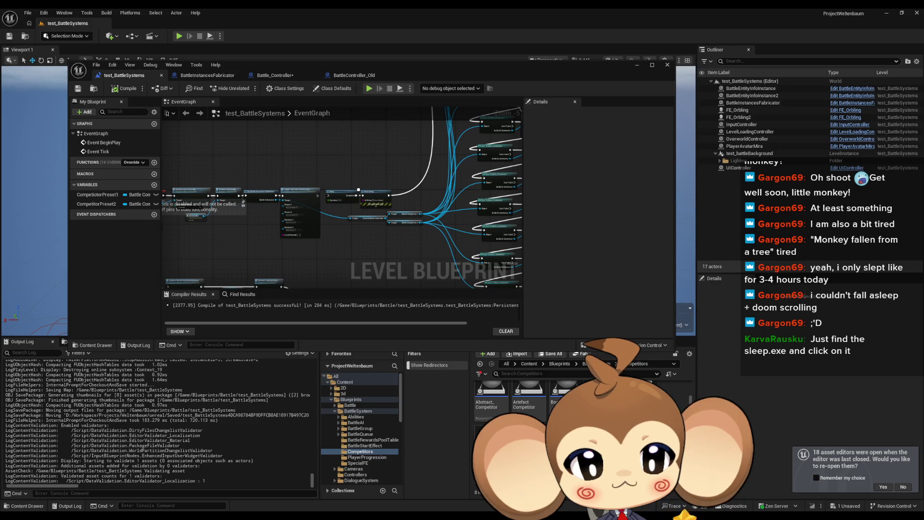
{"action": "double_click", "coordinate": [605, 395]}
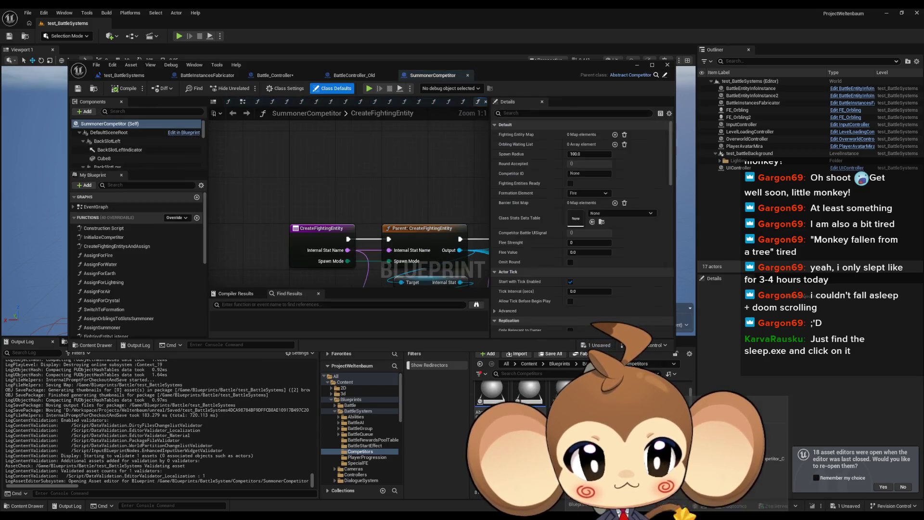
{"action": "double_click", "coordinate": [351, 64]}
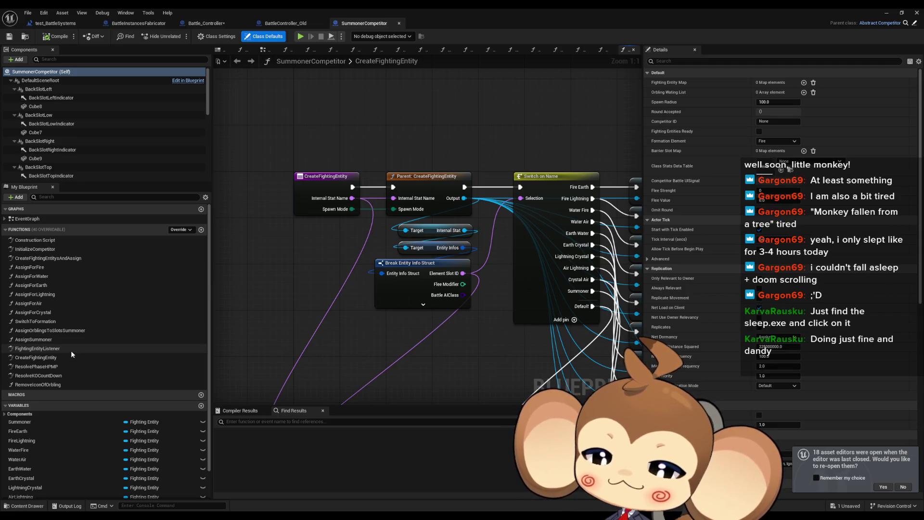
{"action": "scroll", "coordinate": [68, 351], "scroll_direction": "down", "scroll_amount": 2}
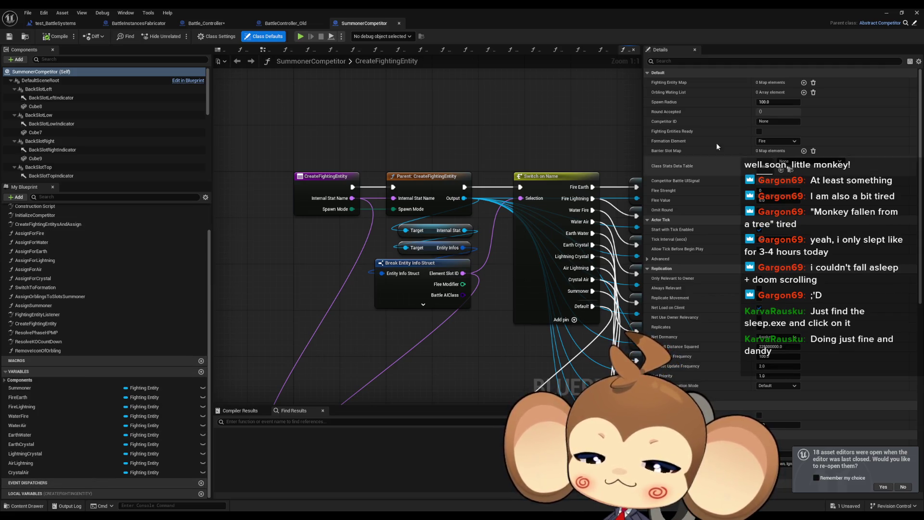
{"action": "double_click", "coordinate": [38, 216]}
Find references to the RoundAccepted dispatcher and jump to the Call Round Accepted node
{"action": "scroll", "coordinate": [56, 374], "scroll_direction": "down", "scroll_amount": 5}
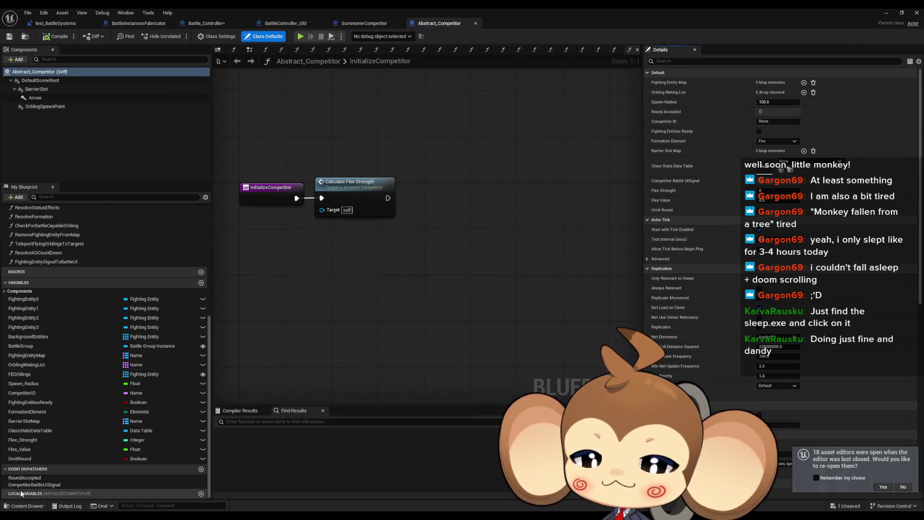
{"action": "right_click", "coordinate": [26, 477]}
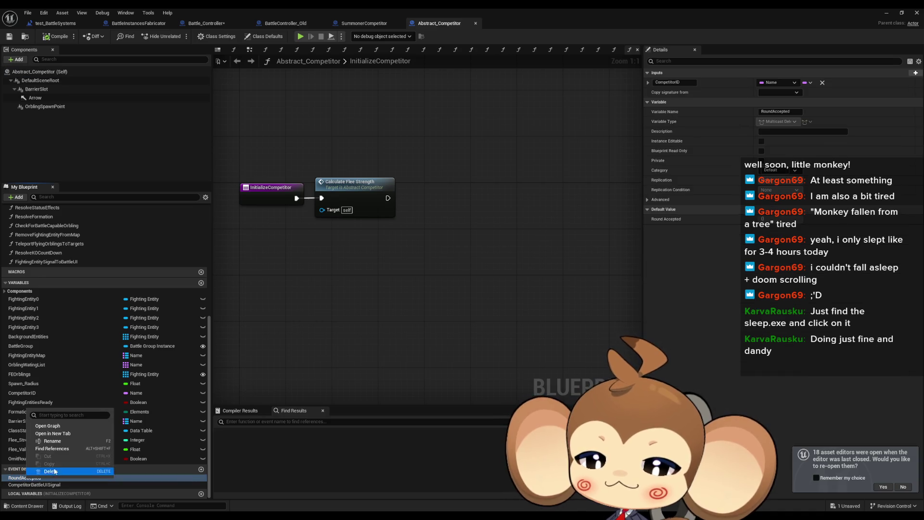
{"action": "left_click", "coordinate": [92, 448]}
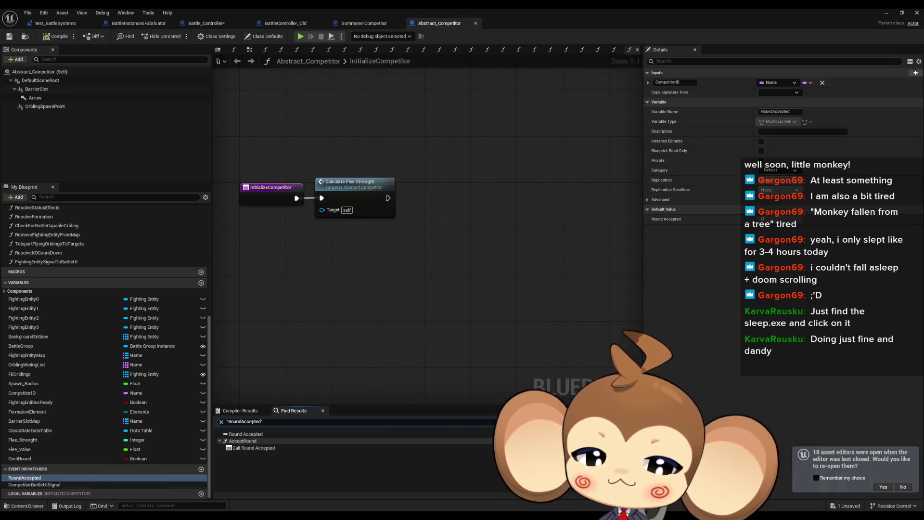
{"action": "left_click", "coordinate": [318, 448]}
Search all blueprints for callers of AcceptRound, then view BattleController_Old's PlayerHasAcceptedRound graph
{"action": "left_click", "coordinate": [361, 212]}
{"action": "right_click", "coordinate": [356, 217]}
{"action": "mouse_move", "coordinate": [381, 293]}
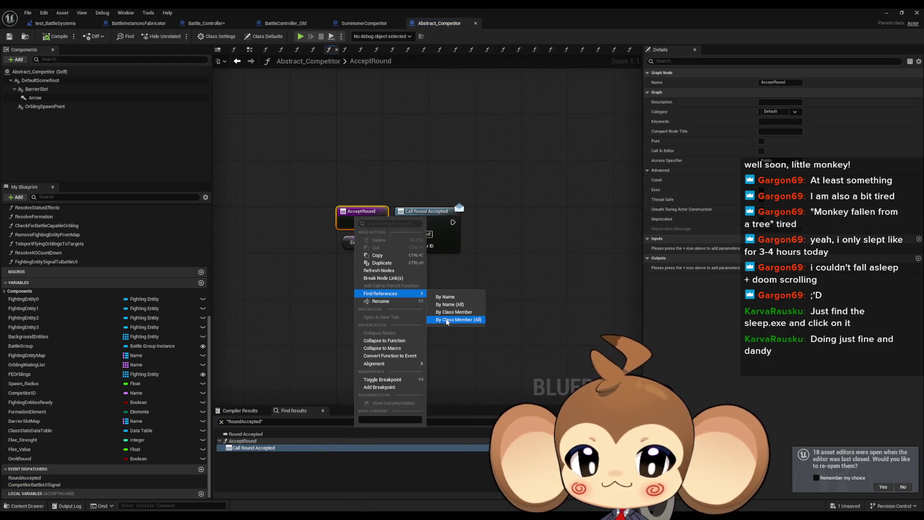
{"action": "left_click", "coordinate": [429, 322]}
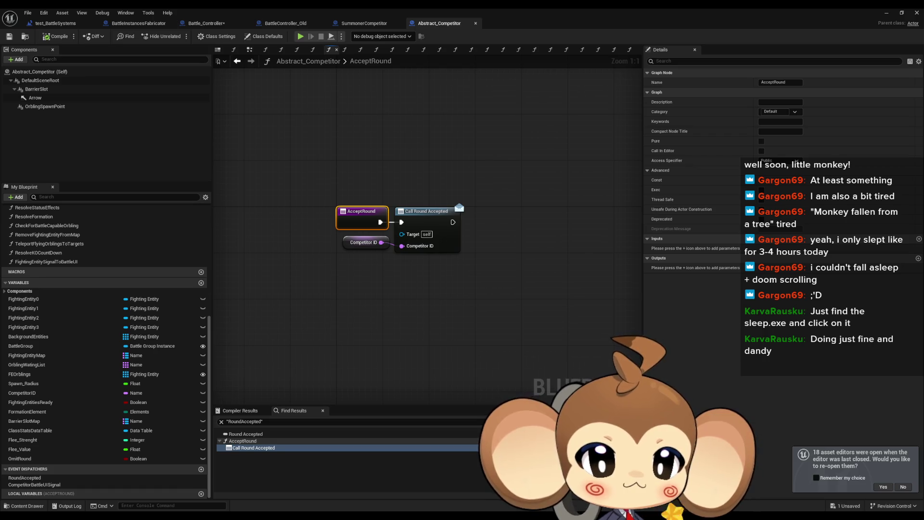
{"action": "left_click", "coordinate": [286, 23]}
{"action": "scroll", "coordinate": [526, 337], "scroll_direction": "up", "scroll_amount": 2}
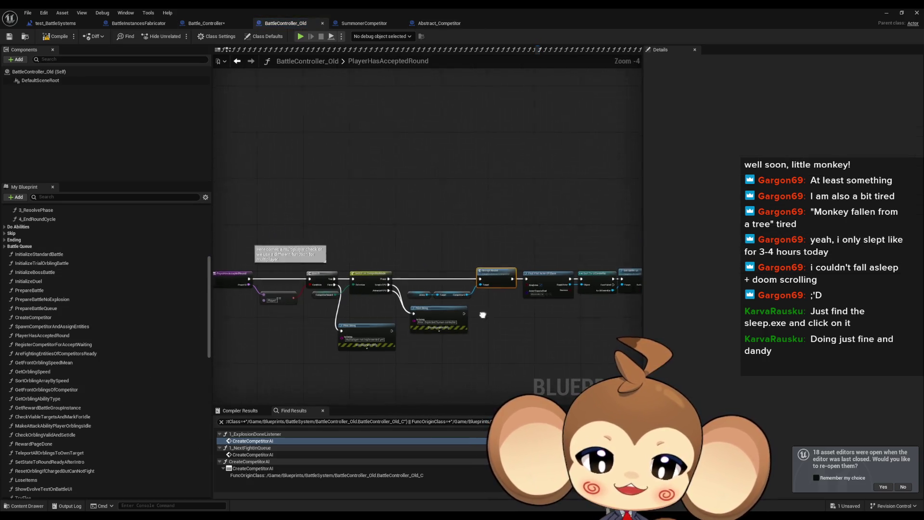
{"action": "left_click_drag", "start_coordinate": [231, 230], "coordinate": [249, 227]}
{"action": "left_click", "coordinate": [260, 262]}
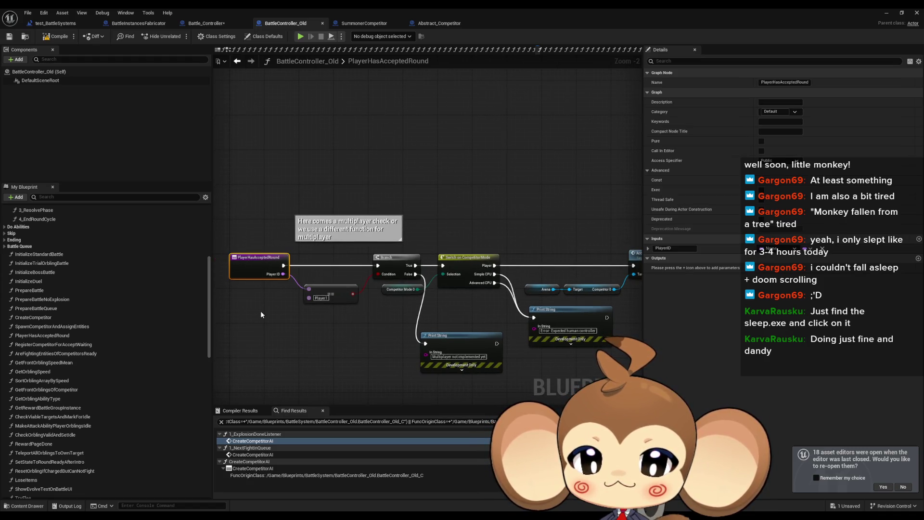
{"action": "left_click_drag", "start_coordinate": [541, 250], "coordinate": [336, 246]}
{"action": "left_click", "coordinate": [453, 255]}
{"action": "left_click_drag", "start_coordinate": [453, 255], "coordinate": [587, 265]}
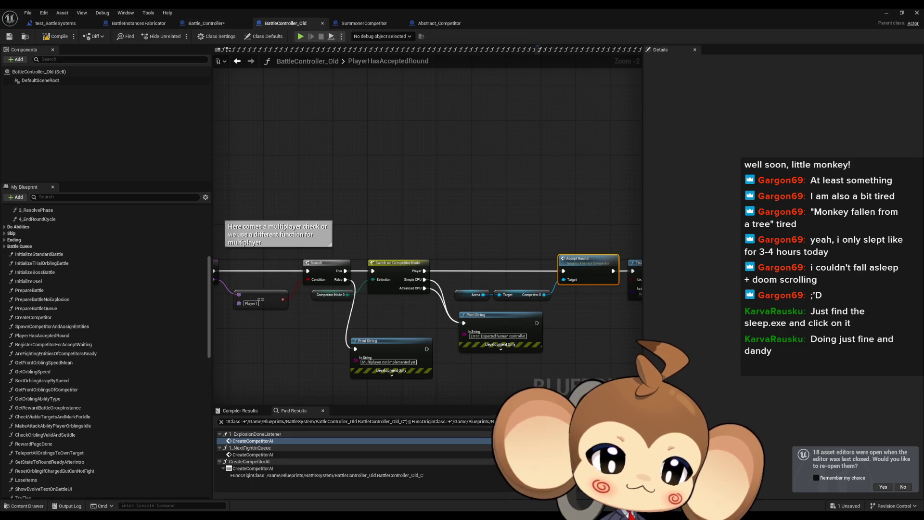
{"action": "scroll", "coordinate": [578, 269], "scroll_direction": "up", "scroll_amount": 2}
{"action": "left_click_drag", "start_coordinate": [350, 267], "coordinate": [548, 268]}
{"action": "scroll", "coordinate": [542, 267], "scroll_direction": "down", "scroll_amount": 4}
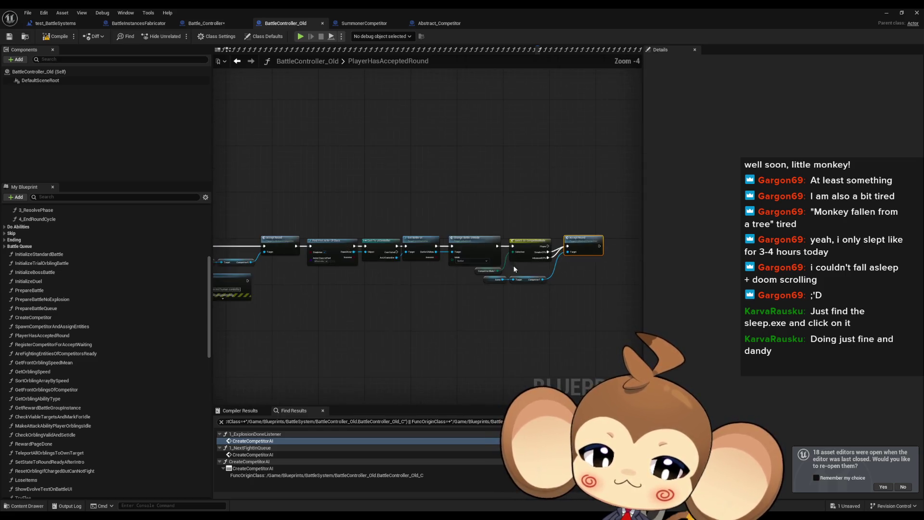
{"action": "scroll", "coordinate": [563, 289], "scroll_direction": "up", "scroll_amount": 2}
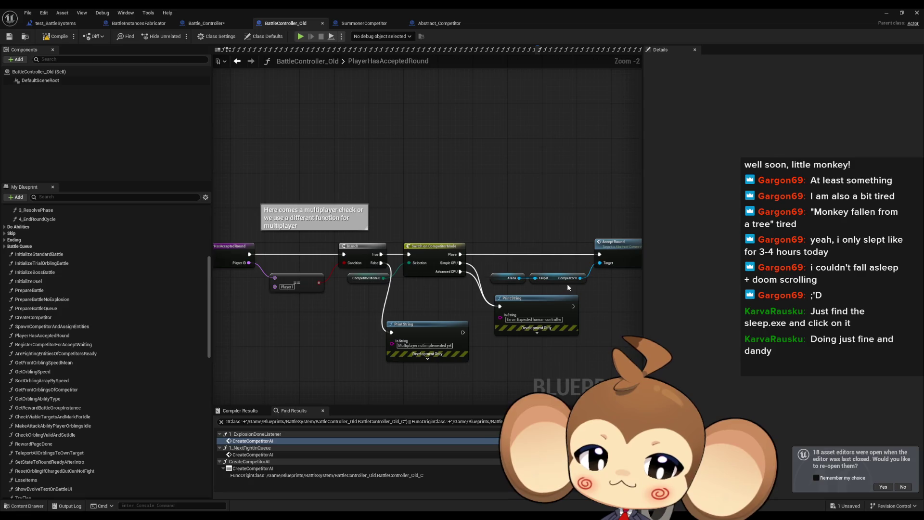
{"action": "left_click_drag", "start_coordinate": [214, 250], "coordinate": [283, 251]}
{"action": "left_click", "coordinate": [280, 247]}
{"action": "right_click", "coordinate": [281, 248]}
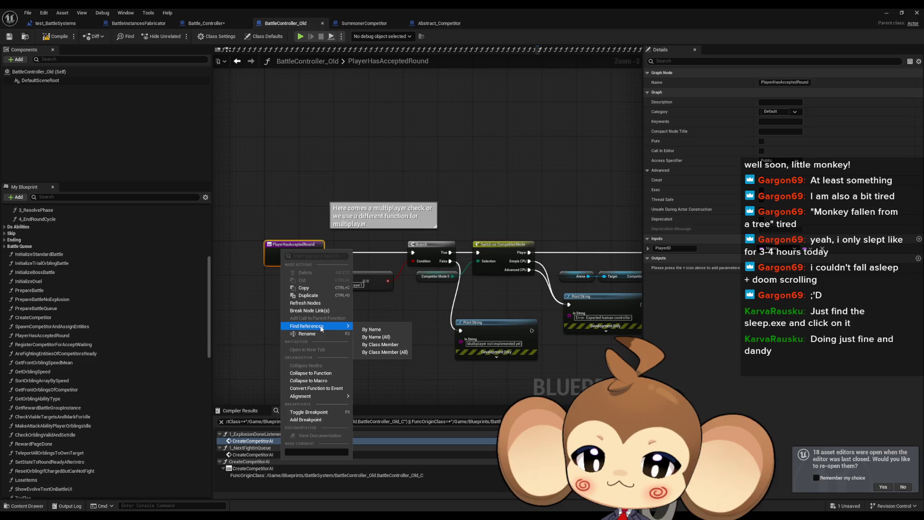
{"action": "left_click", "coordinate": [368, 359]}
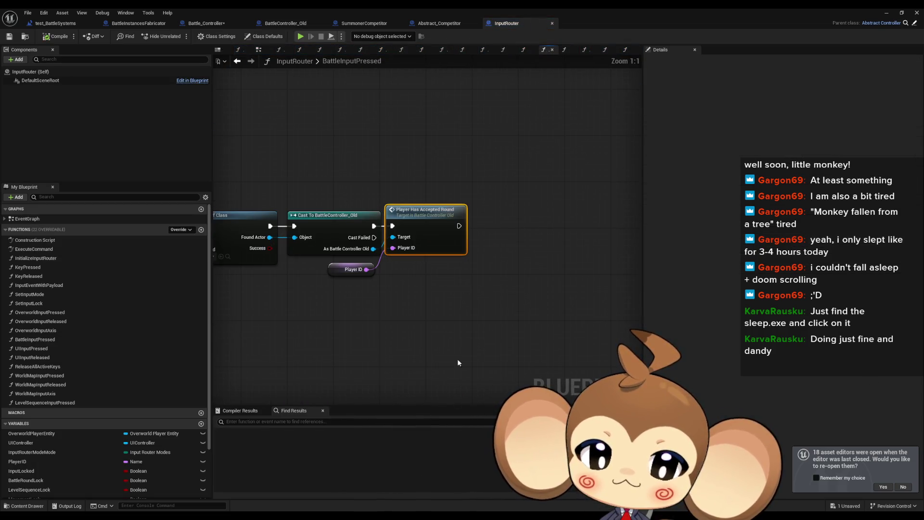
Zoom around the BattleInputPressed graph to inspect the Switch on String and its Find First Actor rows
{"action": "scroll", "coordinate": [450, 279], "scroll_direction": "down", "scroll_amount": 12}
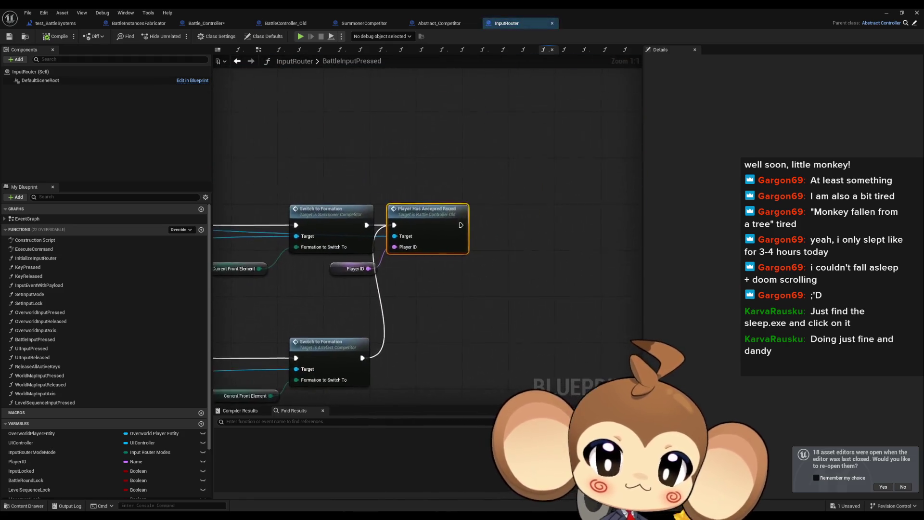
{"action": "scroll", "coordinate": [449, 279], "scroll_direction": "up", "scroll_amount": 9}
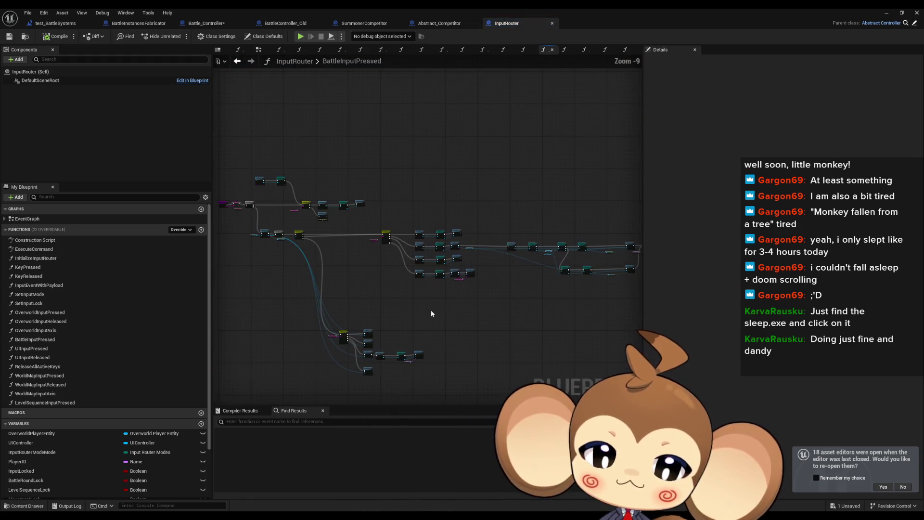
{"action": "scroll", "coordinate": [356, 250], "scroll_direction": "up", "scroll_amount": 1}
{"action": "scroll", "coordinate": [357, 249], "scroll_direction": "up", "scroll_amount": 2}
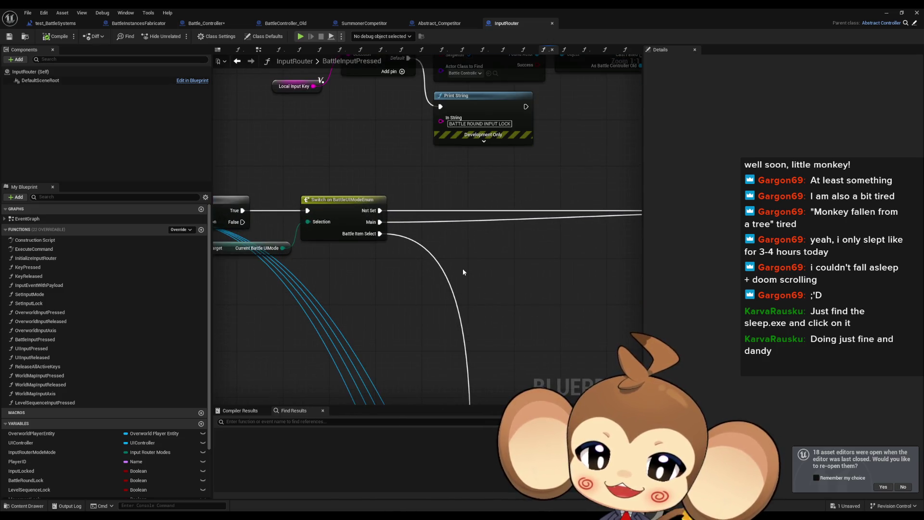
{"action": "scroll", "coordinate": [463, 268], "scroll_direction": "down", "scroll_amount": 5}
{"action": "scroll", "coordinate": [449, 264], "scroll_direction": "up", "scroll_amount": 1}
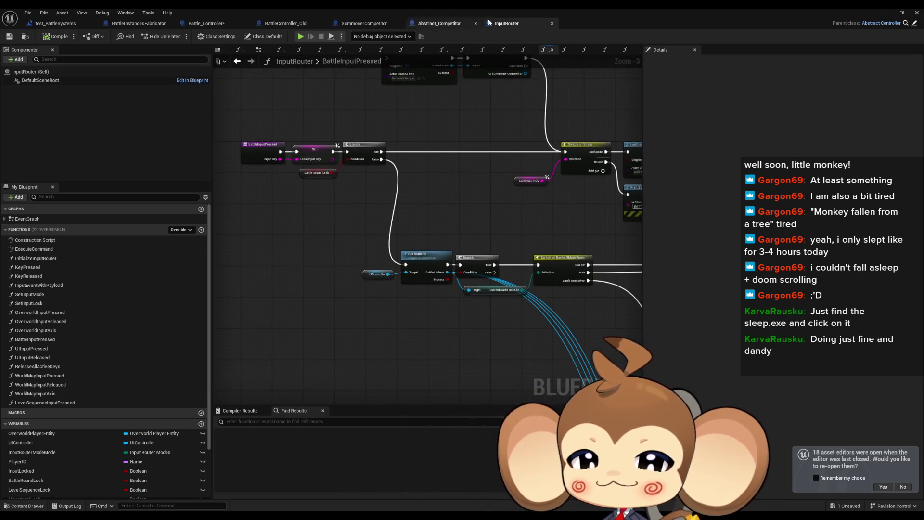
{"action": "scroll", "coordinate": [301, 249], "scroll_direction": "down", "scroll_amount": 1}
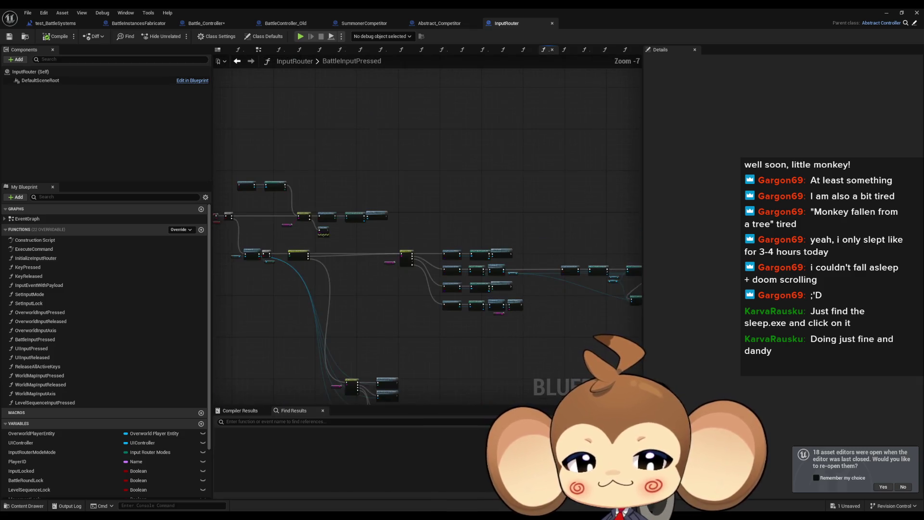
{"action": "scroll", "coordinate": [301, 248], "scroll_direction": "up", "scroll_amount": 3}
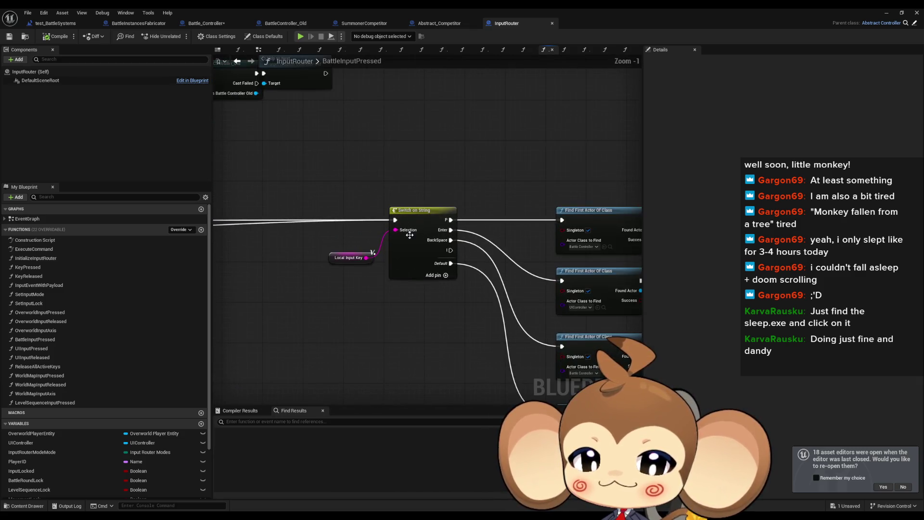
Shift Switch on String toward the middle and nudge the Skip to Next node slightly right
{"action": "mouse_move", "coordinate": [520, 261]}
{"action": "left_mouse_down"}
{"action": "mouse_move", "coordinate": [434, 199]}
{"action": "mouse_move", "coordinate": [413, 204]}
{"action": "left_mouse_up"}
{"action": "mouse_move", "coordinate": [350, 218]}
{"action": "left_mouse_down"}
{"action": "mouse_move", "coordinate": [537, 268]}
{"action": "mouse_move", "coordinate": [550, 244]}
{"action": "left_mouse_up"}
{"action": "left_click", "coordinate": [537, 264]}
{"action": "left_click", "coordinate": [546, 269]}
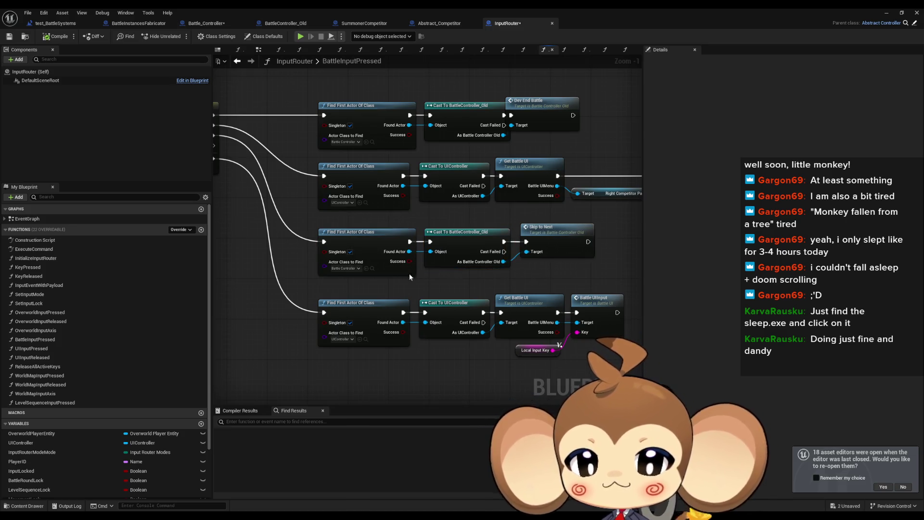
Pan along the graph and select the Current Battle UIMode and Get Battle UI nodes
{"action": "left_click_drag", "start_coordinate": [409, 273], "coordinate": [460, 279]}
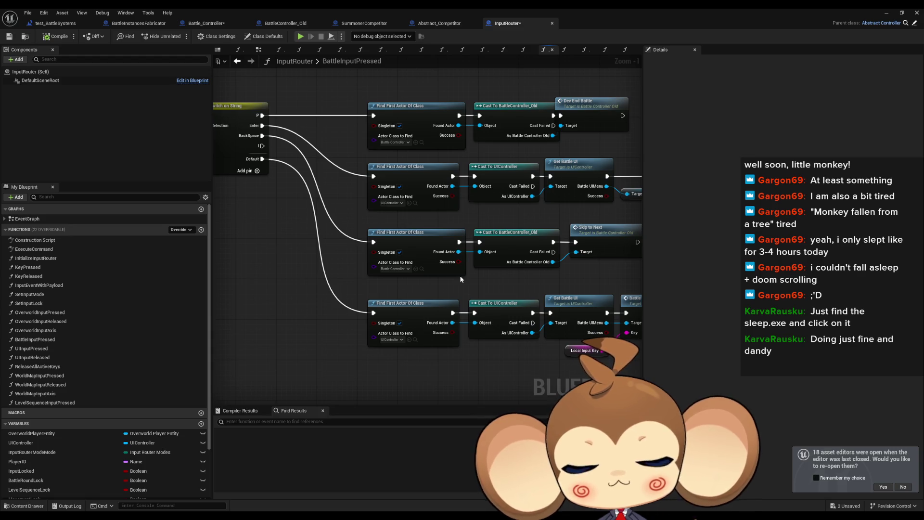
{"action": "left_click_drag", "start_coordinate": [461, 279], "coordinate": [812, 319]}
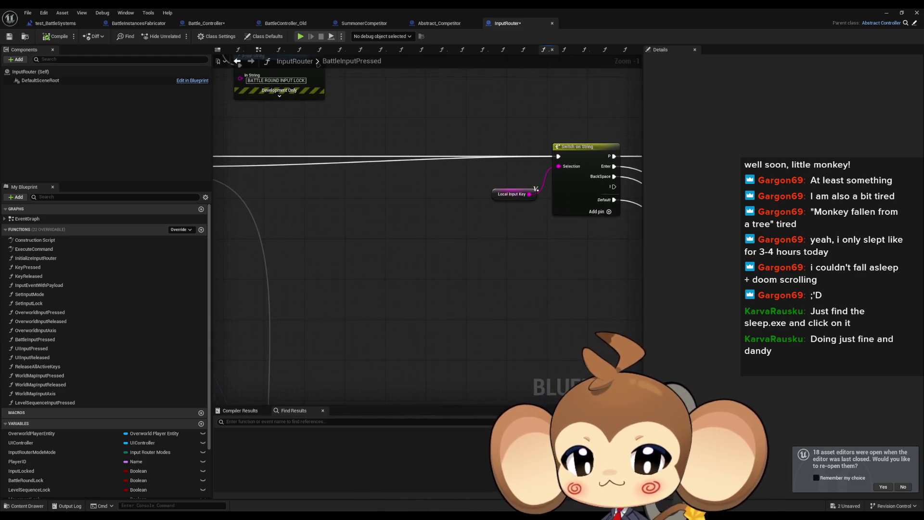
{"action": "left_click_drag", "start_coordinate": [433, 289], "coordinate": [322, 184]}
{"action": "left_click_drag", "start_coordinate": [619, 292], "coordinate": [459, 266]}
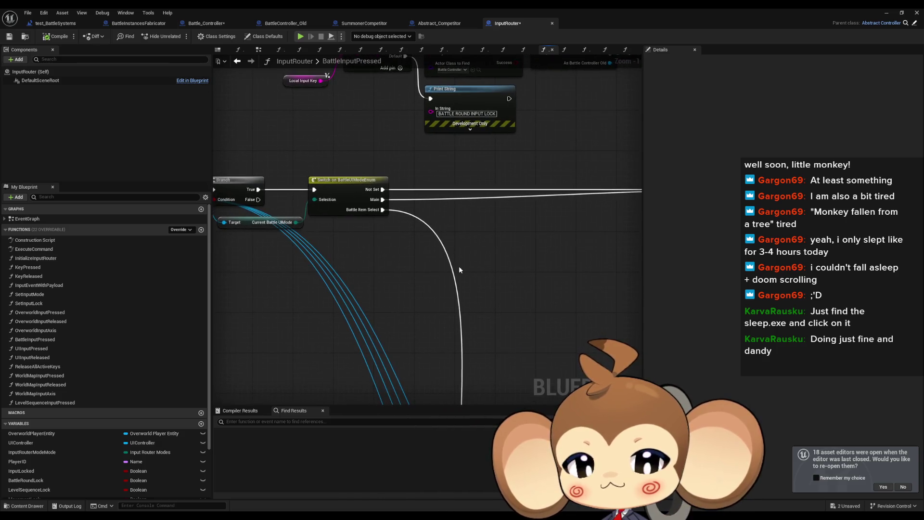
{"action": "left_click_drag", "start_coordinate": [343, 267], "coordinate": [499, 289]}
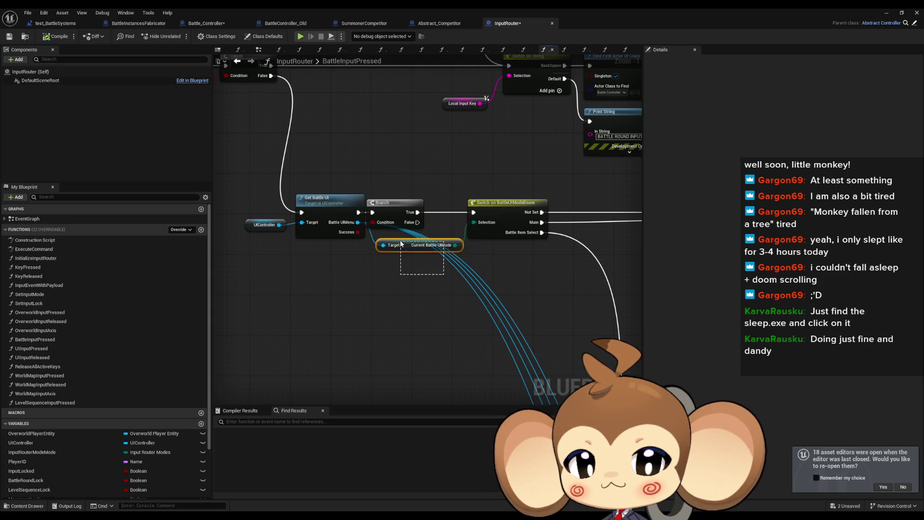
{"action": "left_click_drag", "start_coordinate": [402, 244], "coordinate": [401, 244]}
{"action": "mouse_move", "coordinate": [299, 174]}
{"action": "left_mouse_down"}
{"action": "mouse_move", "coordinate": [338, 265]}
{"action": "mouse_move", "coordinate": [483, 357]}
{"action": "left_mouse_up"}
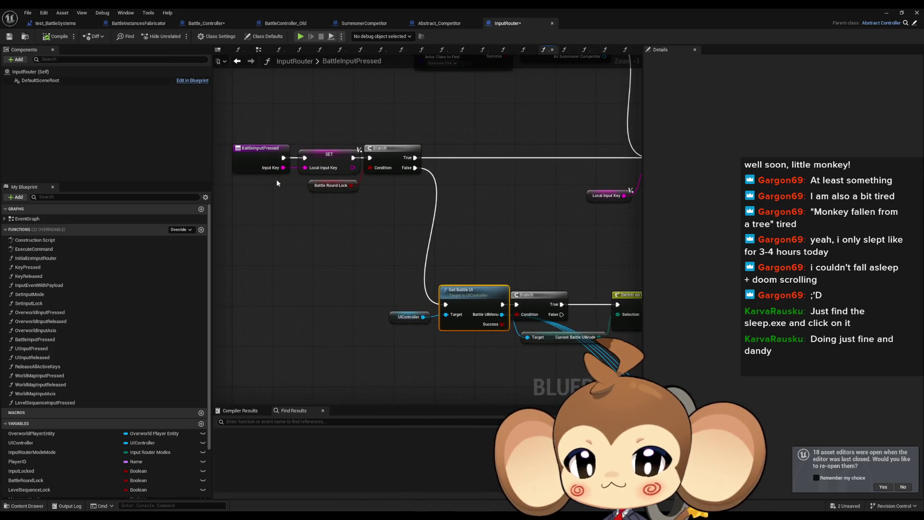
Add a Print String node off the Battle Round Lock Branch's False output
{"action": "left_click", "coordinate": [317, 186]}
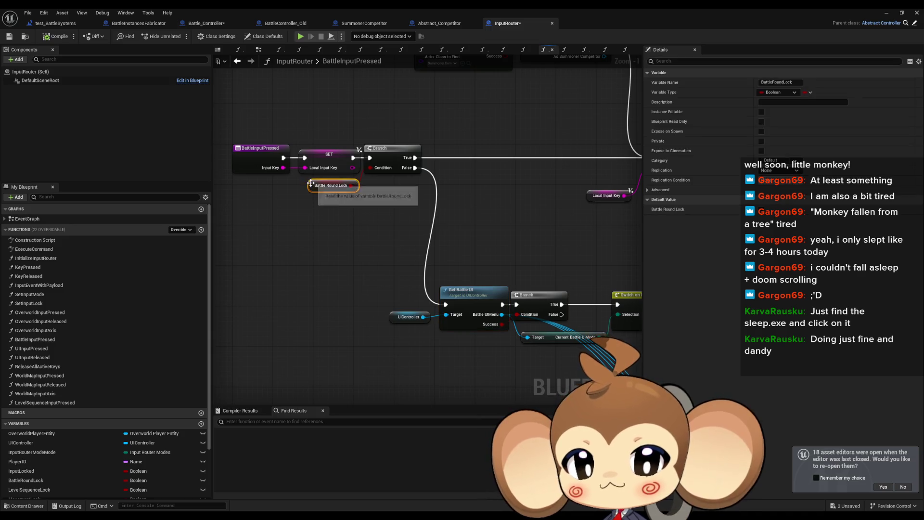
{"action": "left_click_drag", "start_coordinate": [416, 203], "coordinate": [433, 242]}
{"action": "mouse_move", "coordinate": [432, 209]}
{"action": "left_mouse_down"}
{"action": "mouse_move", "coordinate": [414, 204]}
{"action": "mouse_move", "coordinate": [391, 217]}
{"action": "left_mouse_up"}
{"action": "left_click", "coordinate": [250, 204]}
{"action": "mouse_move", "coordinate": [397, 217]}
{"action": "left_mouse_down"}
{"action": "mouse_move", "coordinate": [348, 260]}
{"action": "mouse_move", "coordinate": [421, 285]}
{"action": "left_mouse_up"}
{"action": "type", "text": "print"}
{"action": "key", "text": "Return"}
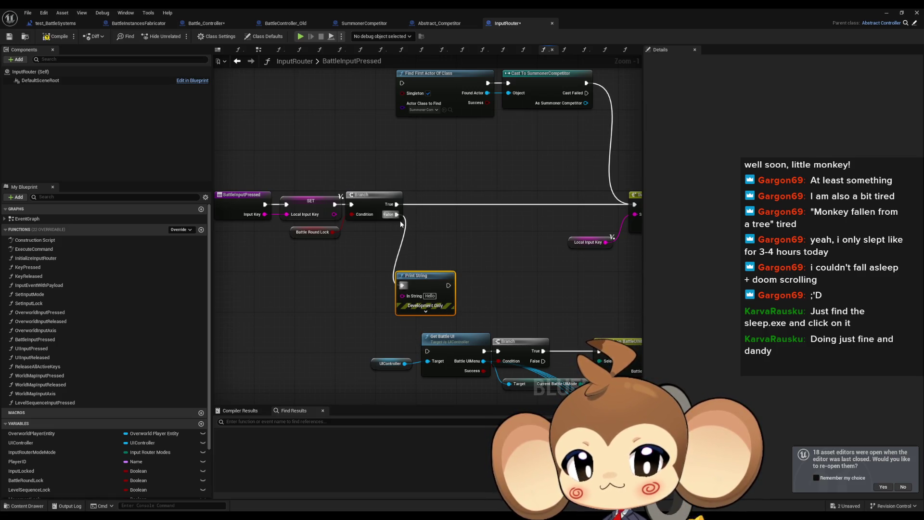
Add a new Branch on the False path feeding Get Battle UI, printing 'Error: yes pressed man'
{"action": "left_click_drag", "start_coordinate": [396, 214], "coordinate": [317, 292]}
{"action": "type", "text": "branch"}
{"action": "key", "text": "Return"}
{"action": "left_click_drag", "start_coordinate": [372, 311], "coordinate": [427, 352]}
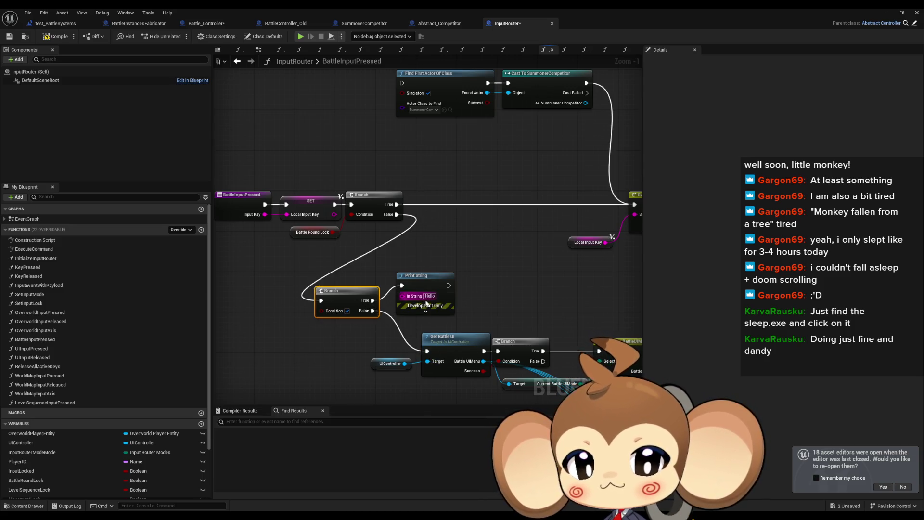
{"action": "type", "text": "E"}
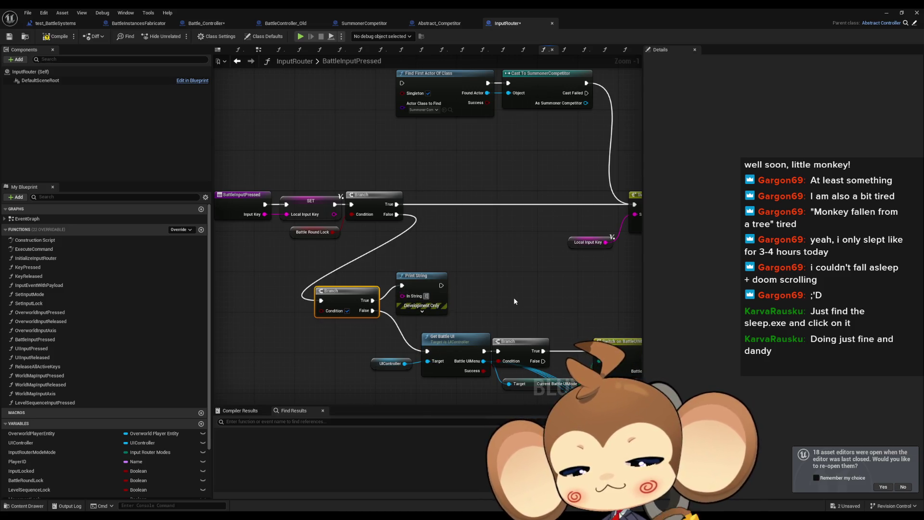
{"action": "type", "text": "rror: ye"}
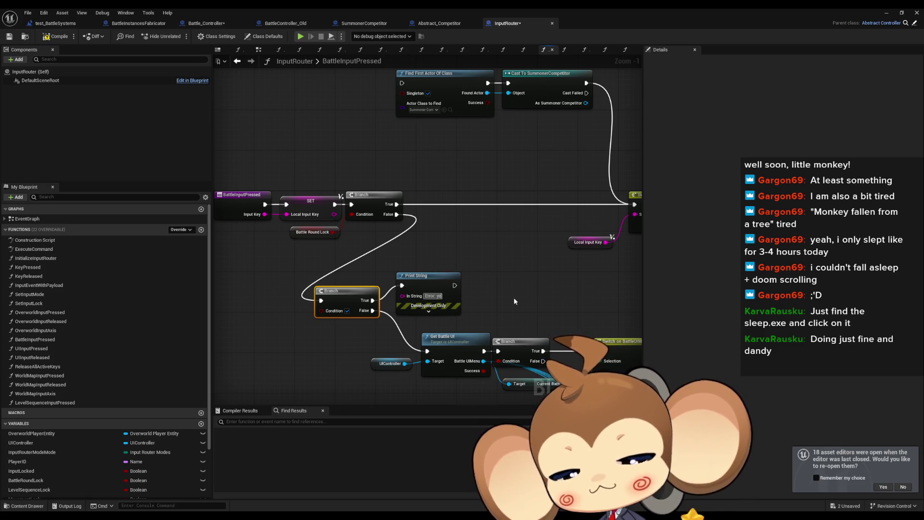
{"action": "type", "text": "s pressed man"}
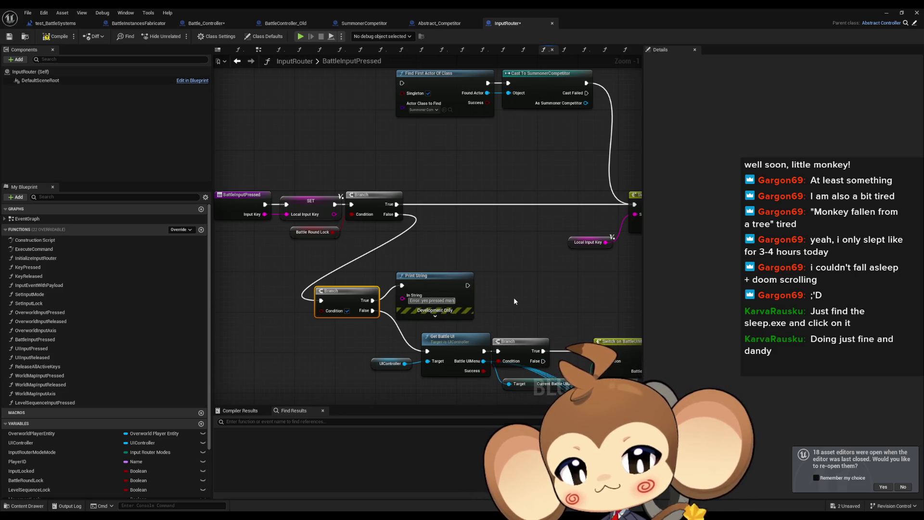
{"action": "key", "text": "alt+Tab"}
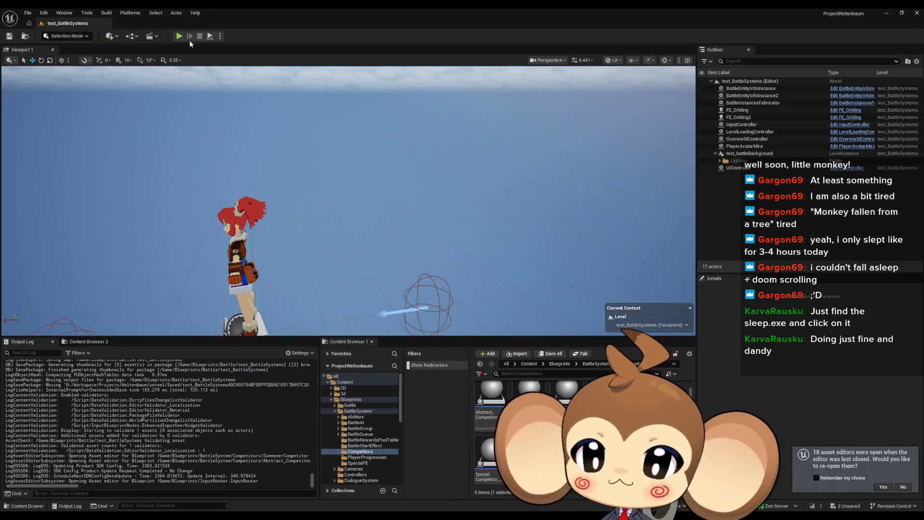
Play-test the level, triggering battle input with Enter, Enter and Left, then stop the session
{"action": "key", "text": "alt+p"}
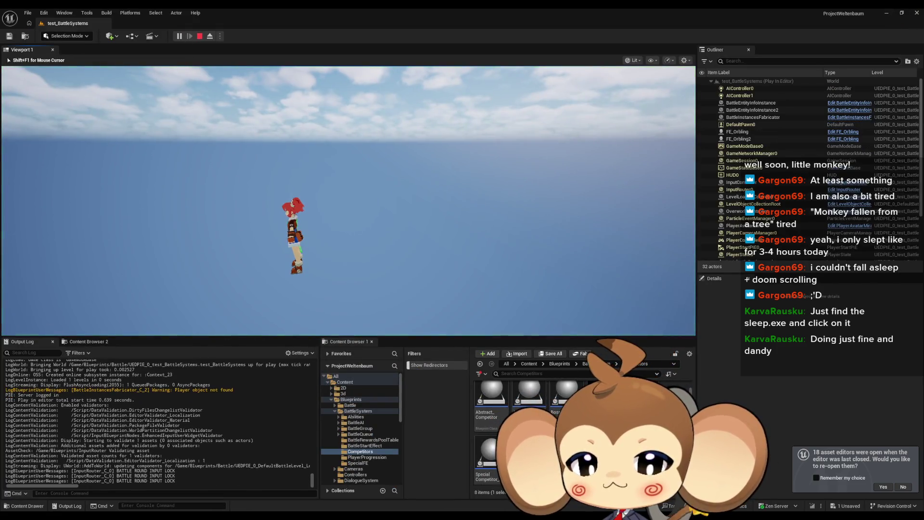
{"action": "key", "text": "Return"}
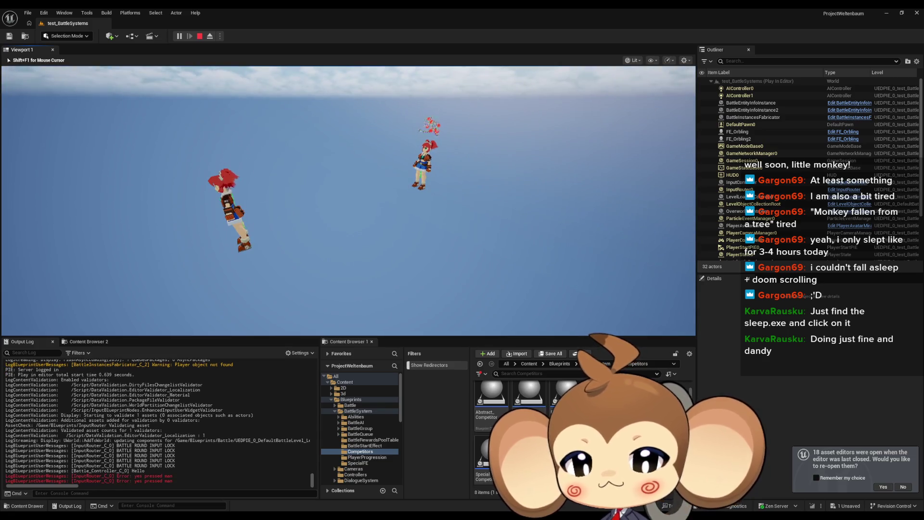
{"action": "key", "text": "Return"}
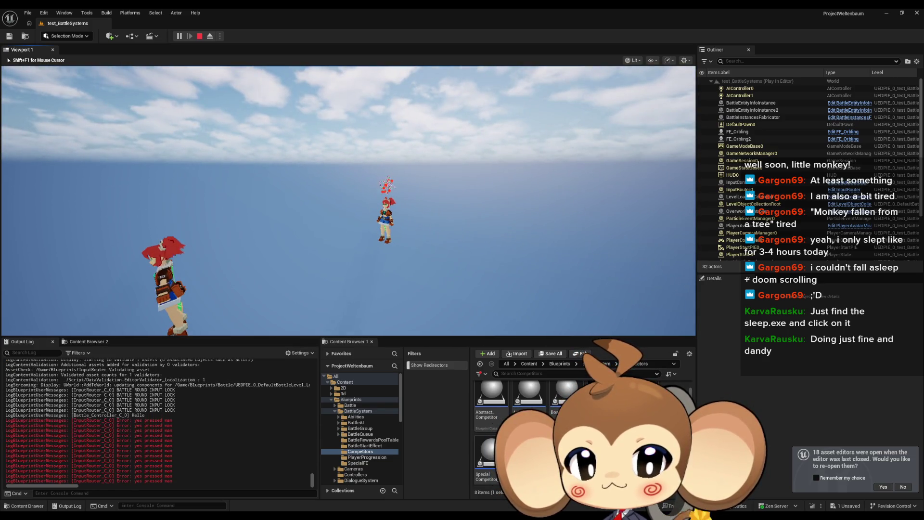
{"action": "key", "text": "Left"}
{"action": "key", "text": "shift+F1"}
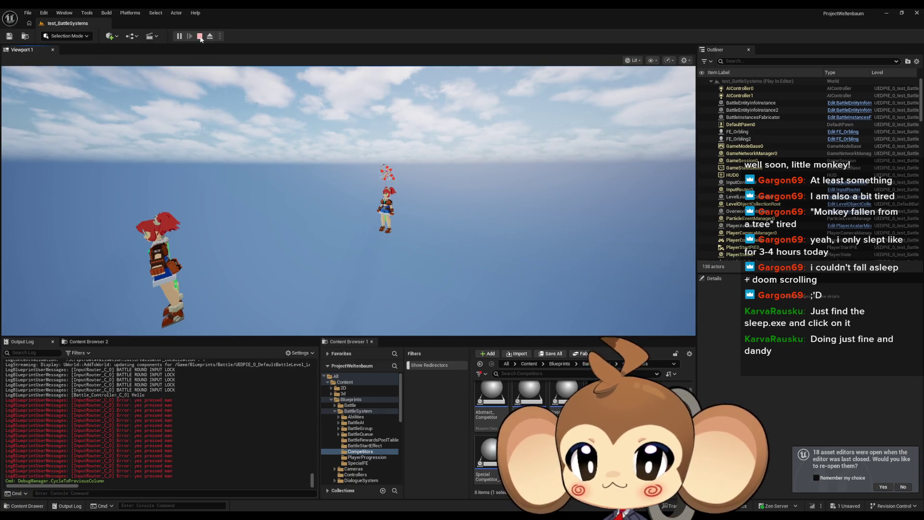
{"action": "left_click", "coordinate": [200, 36]}
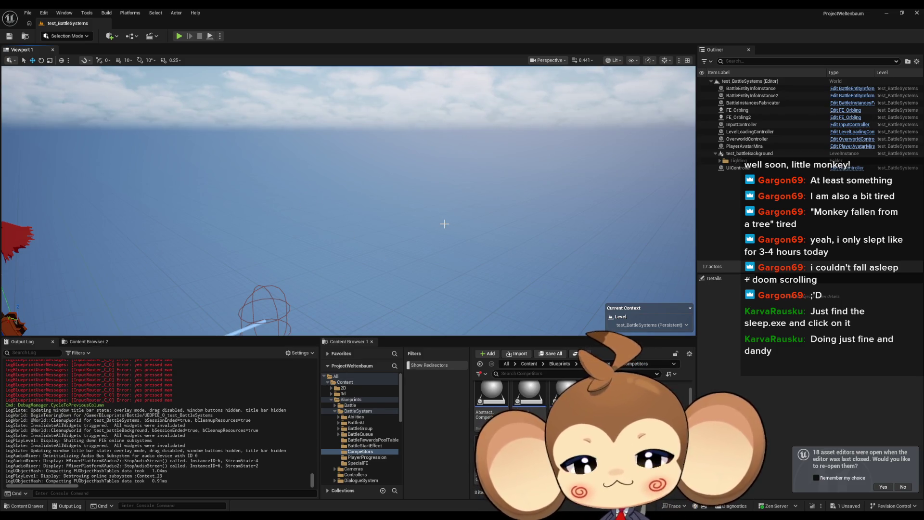
{"action": "left_click_drag", "start_coordinate": [338, 256], "coordinate": [313, 284]}
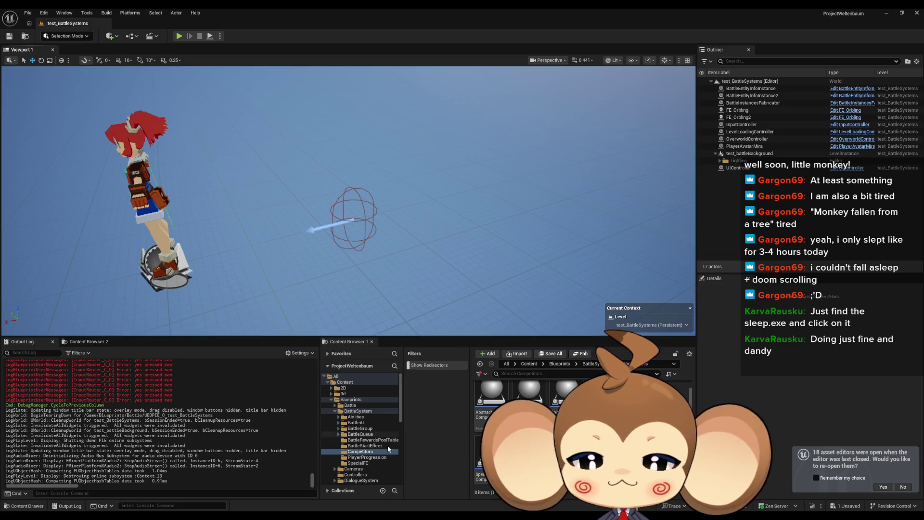
{"action": "left_click", "coordinate": [411, 487]}
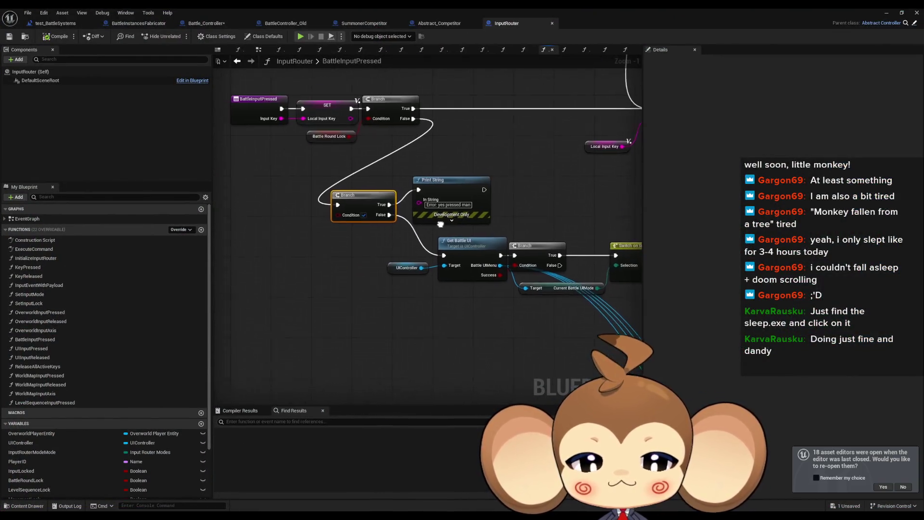
Move the error Print String node lower and frame it with the Branch
{"action": "mouse_move", "coordinate": [423, 185]}
{"action": "left_mouse_down"}
{"action": "mouse_move", "coordinate": [426, 301]}
{"action": "mouse_move", "coordinate": [449, 242]}
{"action": "mouse_move", "coordinate": [405, 294]}
{"action": "mouse_move", "coordinate": [341, 270]}
{"action": "mouse_move", "coordinate": [405, 276]}
{"action": "mouse_move", "coordinate": [407, 288]}
{"action": "mouse_move", "coordinate": [374, 287]}
{"action": "mouse_move", "coordinate": [440, 282]}
{"action": "left_mouse_up"}
{"action": "scroll", "coordinate": [406, 294], "scroll_direction": "down", "scroll_amount": 1}
{"action": "scroll", "coordinate": [406, 294], "scroll_direction": "down", "scroll_amount": 1}
{"action": "scroll", "coordinate": [461, 292], "scroll_direction": "up", "scroll_amount": 1}
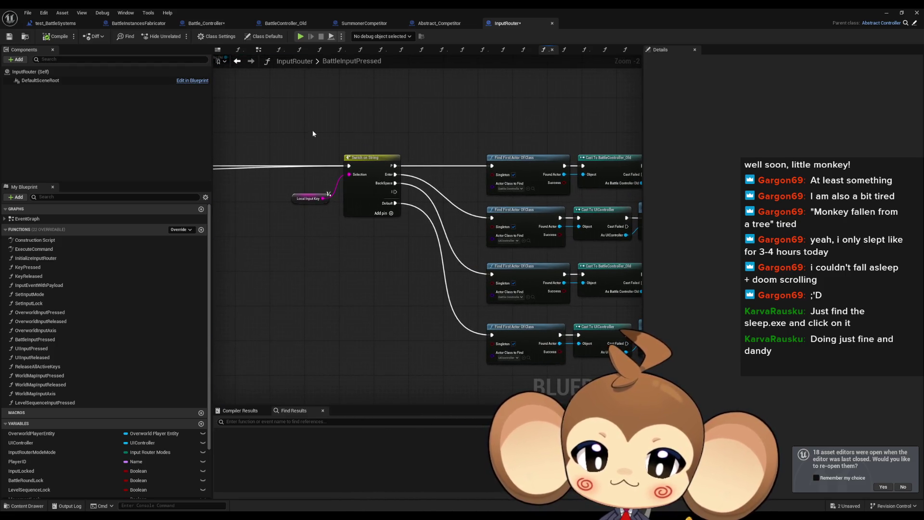
{"action": "scroll", "coordinate": [416, 249], "scroll_direction": "down", "scroll_amount": 1}
{"action": "mouse_move", "coordinate": [368, 323]}
{"action": "left_mouse_down"}
{"action": "mouse_move", "coordinate": [377, 205]}
{"action": "mouse_move", "coordinate": [504, 165]}
{"action": "left_mouse_up"}
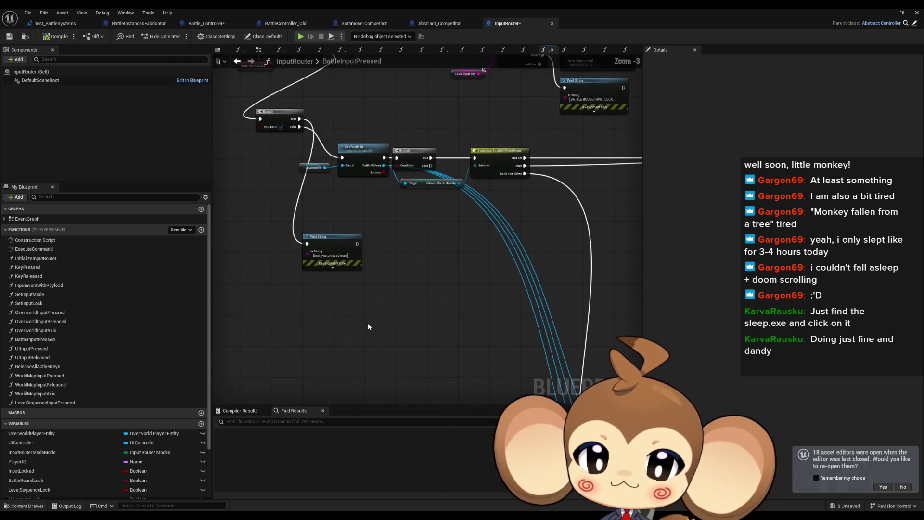
Paste a copy of Switch on String, wire the lower Branch into it, and delete the Print String
{"action": "key", "text": "ctrl+v"}
{"action": "mouse_move", "coordinate": [302, 120]}
{"action": "left_mouse_down"}
{"action": "mouse_move", "coordinate": [332, 240]}
{"action": "mouse_move", "coordinate": [366, 306]}
{"action": "left_mouse_up"}
{"action": "left_click_drag", "start_coordinate": [307, 244], "coordinate": [359, 273]}
{"action": "left_click", "coordinate": [332, 236]}
{"action": "key", "text": "Delete"}
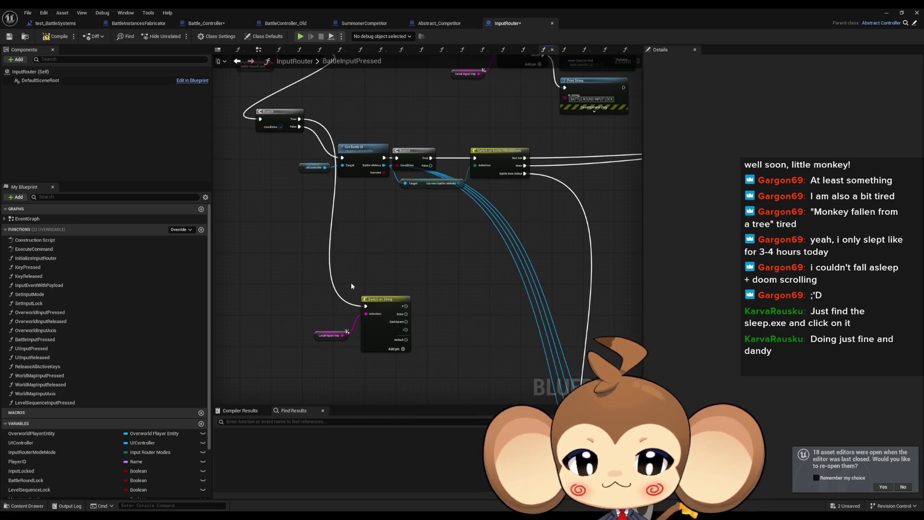
Try a connection from the new Switch's output without adding a node, then select the empty area below it
{"action": "left_click_drag", "start_coordinate": [413, 306], "coordinate": [387, 331]}
{"action": "left_click", "coordinate": [379, 265]}
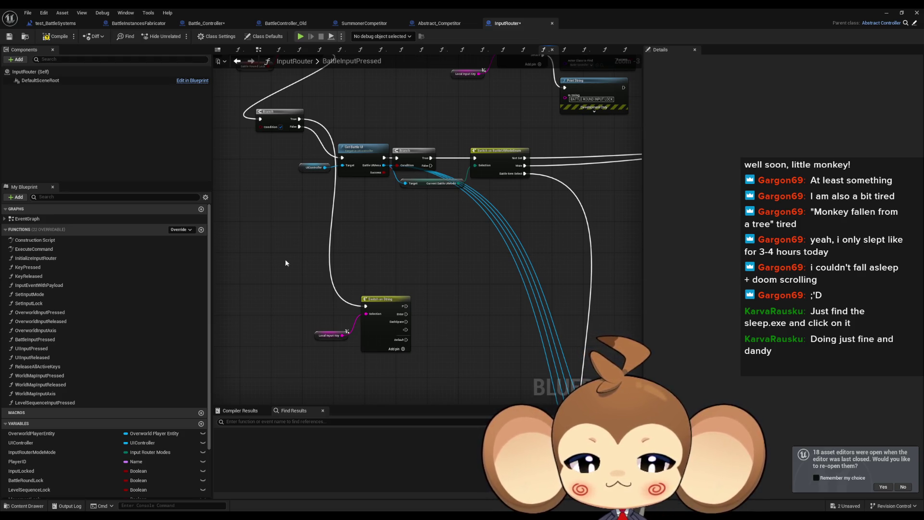
{"action": "scroll", "coordinate": [412, 288], "scroll_direction": "down", "scroll_amount": 4}
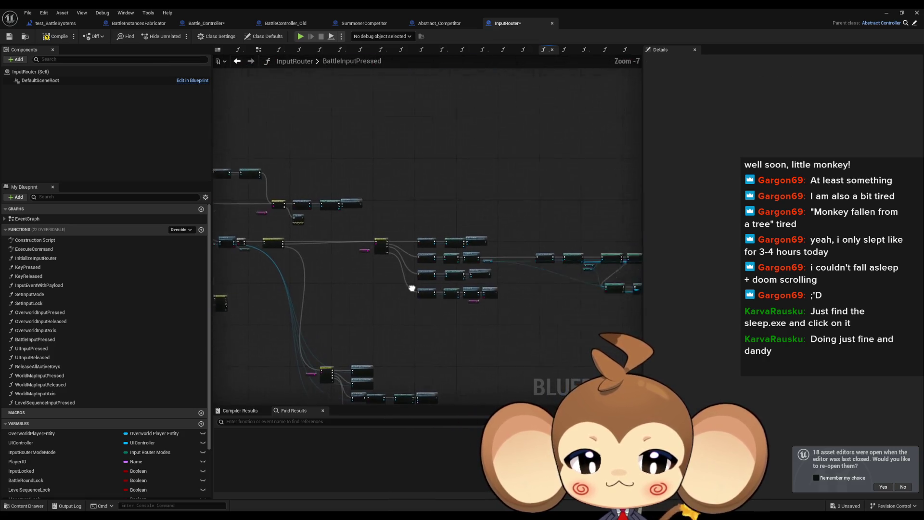
{"action": "scroll", "coordinate": [412, 288], "scroll_direction": "up", "scroll_amount": 6}
{"action": "scroll", "coordinate": [300, 307], "scroll_direction": "down", "scroll_amount": 1}
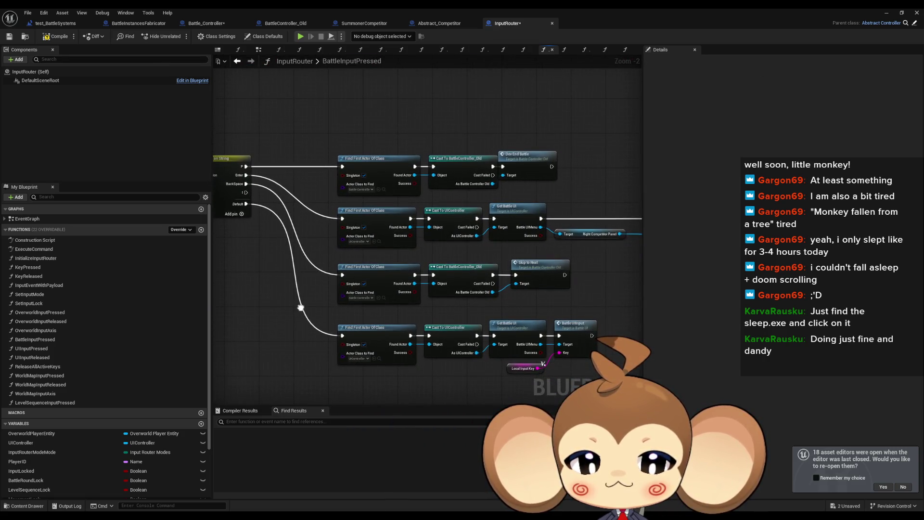
{"action": "left_click", "coordinate": [359, 289]}
Paste a Find First Actor Of Class node and set its class to Battle_Controller
{"action": "key", "text": "ctrl+c"}
{"action": "key", "text": "ctrl+v"}
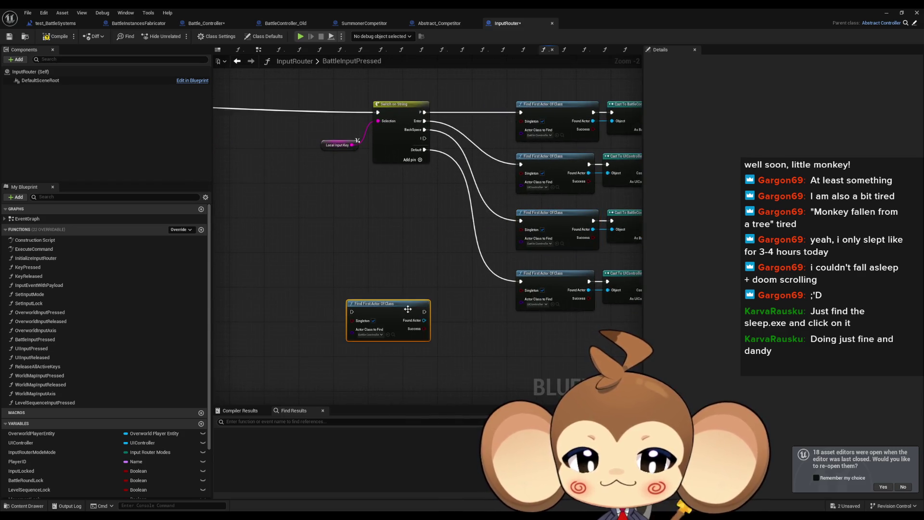
{"action": "left_click", "coordinate": [382, 334]}
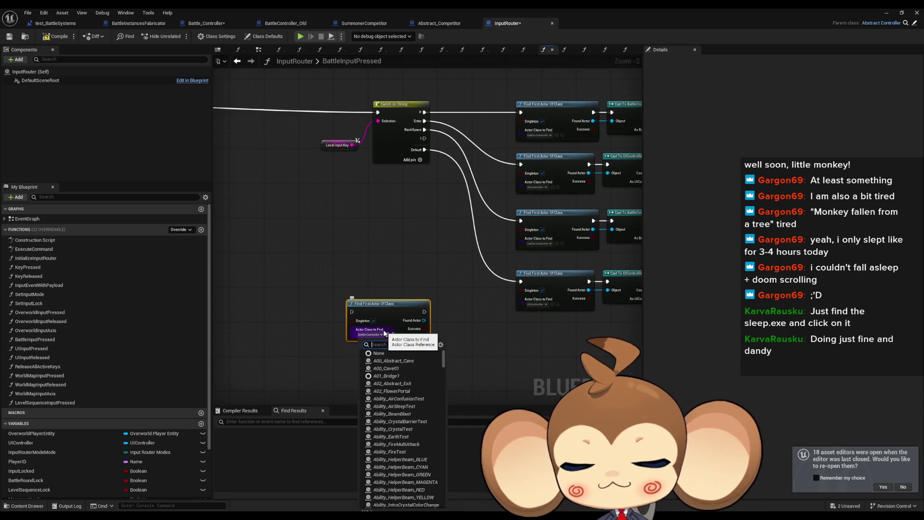
{"action": "type", "text": "batle_c"}
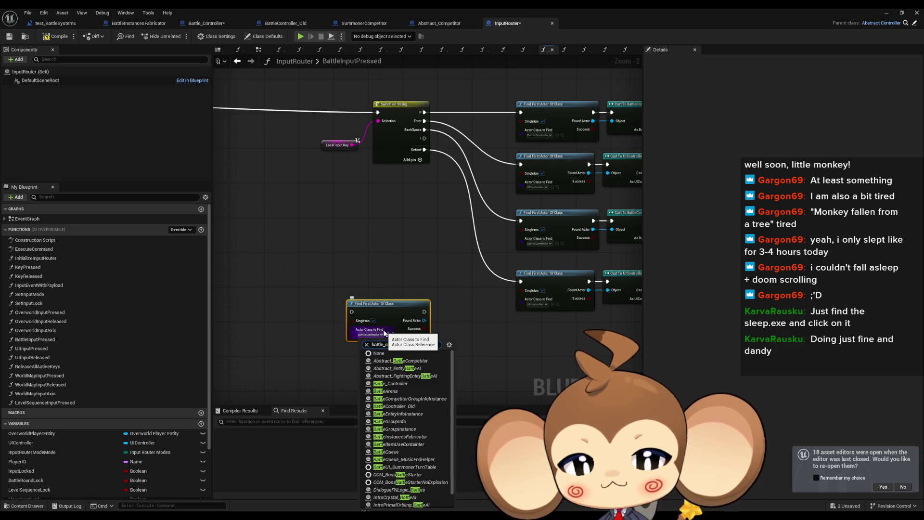
{"action": "key", "text": "Escape"}
Add a Cast To Battle_Controller node from Found Actor and align it with the Find node
{"action": "mouse_move", "coordinate": [390, 312]}
{"action": "left_mouse_down"}
{"action": "mouse_move", "coordinate": [342, 317]}
{"action": "mouse_move", "coordinate": [407, 336]}
{"action": "left_mouse_up"}
{"action": "type", "text": "cast ba"}
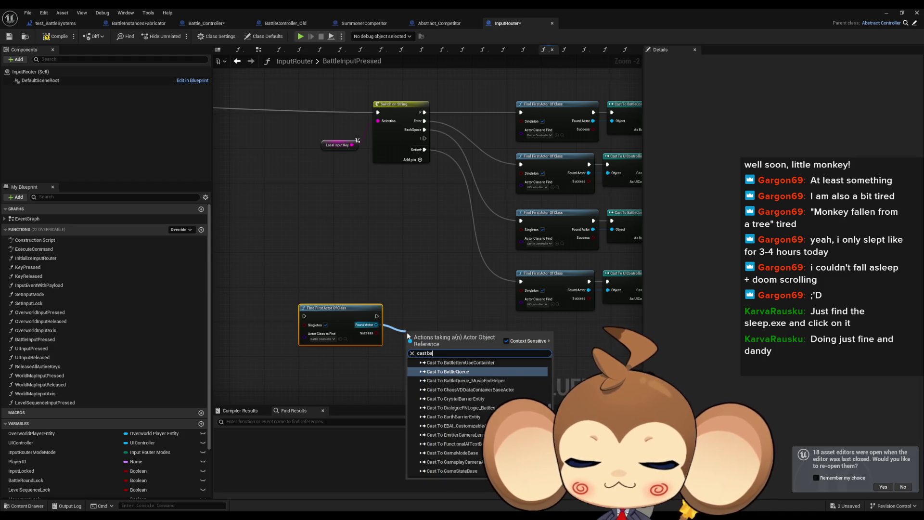
{"action": "type", "text": "tt cont"}
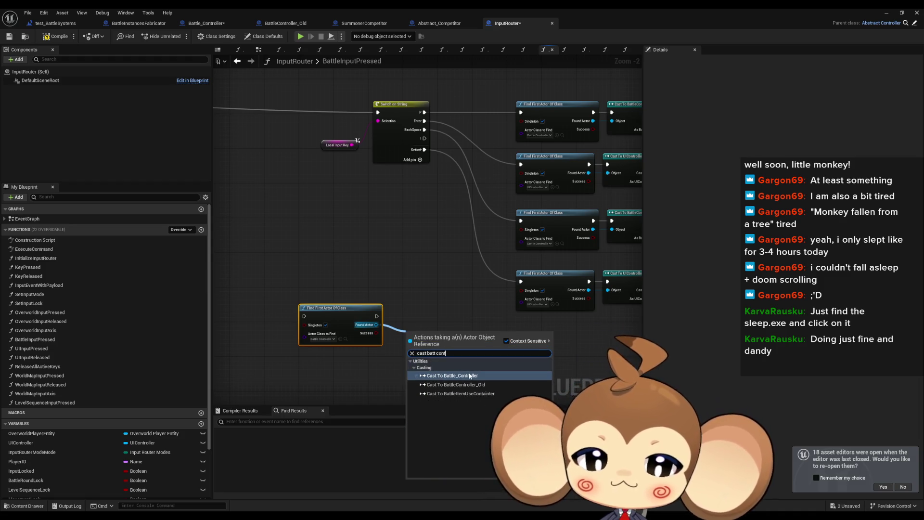
{"action": "left_click", "coordinate": [455, 375]}
{"action": "mouse_move", "coordinate": [463, 347]}
{"action": "left_mouse_down"}
{"action": "mouse_move", "coordinate": [450, 320]}
{"action": "mouse_move", "coordinate": [302, 318]}
{"action": "mouse_move", "coordinate": [321, 316]}
{"action": "left_mouse_up"}
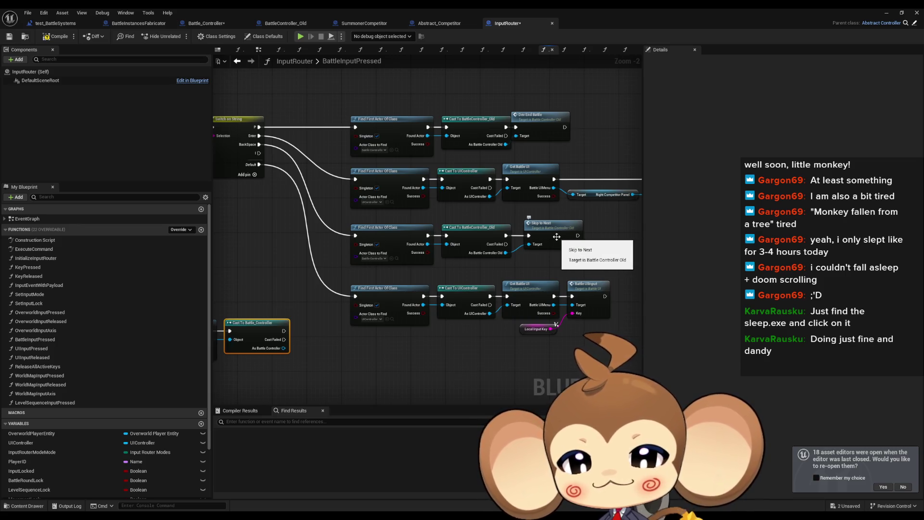
Review the SummonerCompetitor and ArtefactCompetitor nodes and search 'player' from As Battle Controller without adding anything
{"action": "left_click_drag", "start_coordinate": [551, 238], "coordinate": [318, 277]}
{"action": "mouse_move", "coordinate": [503, 272]}
{"action": "left_mouse_down"}
{"action": "mouse_move", "coordinate": [289, 278]}
{"action": "mouse_move", "coordinate": [270, 254]}
{"action": "mouse_move", "coordinate": [214, 256]}
{"action": "left_mouse_up"}
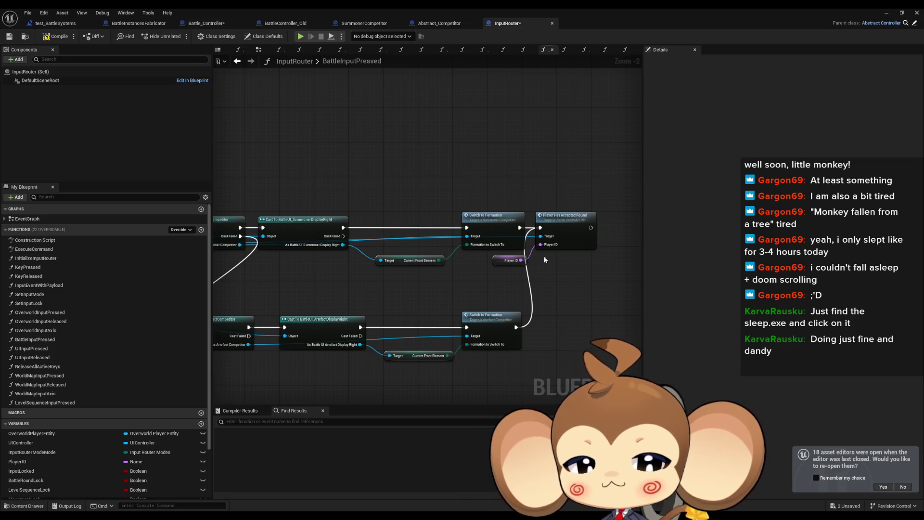
{"action": "mouse_move", "coordinate": [334, 301]}
{"action": "left_mouse_down"}
{"action": "mouse_move", "coordinate": [408, 253]}
{"action": "mouse_move", "coordinate": [475, 296]}
{"action": "mouse_move", "coordinate": [447, 300]}
{"action": "left_mouse_up"}
{"action": "left_click_drag", "start_coordinate": [398, 273], "coordinate": [429, 289]}
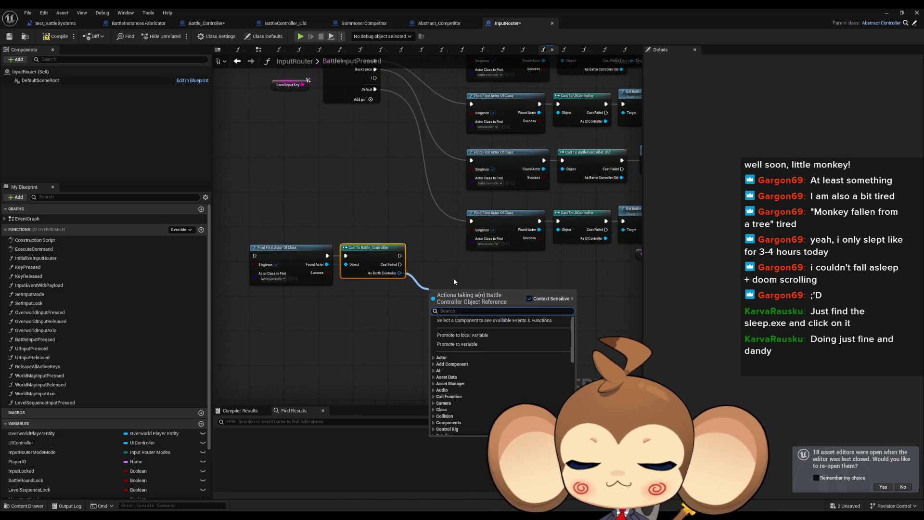
{"action": "type", "text": "player"}
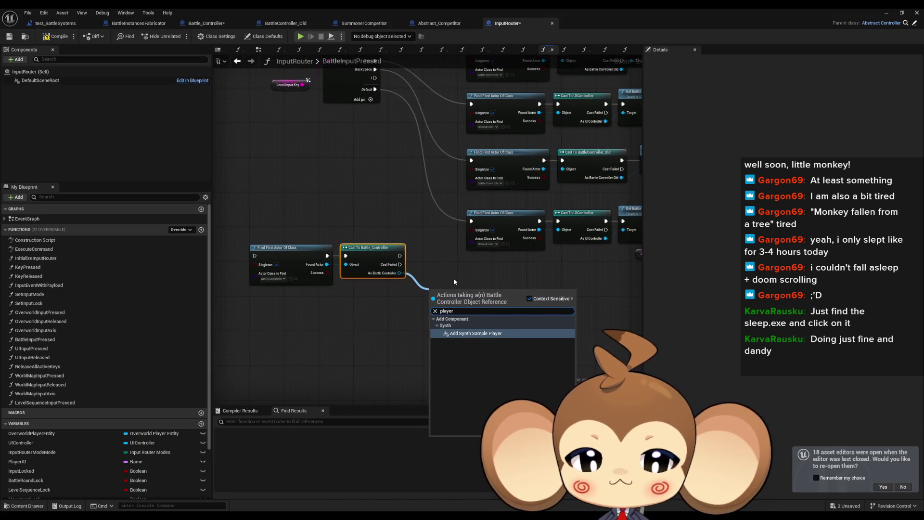
{"action": "left_click", "coordinate": [432, 260]}
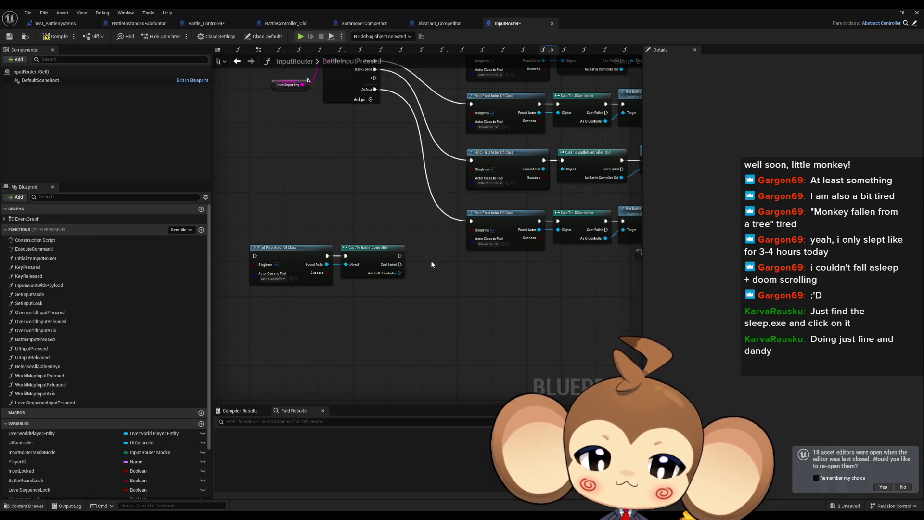
Move the new Find and Cast nodes together beside the new Switch on String
{"action": "mouse_move", "coordinate": [286, 213]}
{"action": "left_mouse_down"}
{"action": "mouse_move", "coordinate": [366, 270]}
{"action": "mouse_move", "coordinate": [414, 270]}
{"action": "mouse_move", "coordinate": [268, 259]}
{"action": "left_mouse_up"}
{"action": "scroll", "coordinate": [302, 269], "scroll_direction": "down", "scroll_amount": 5}
{"action": "left_click", "coordinate": [450, 296]}
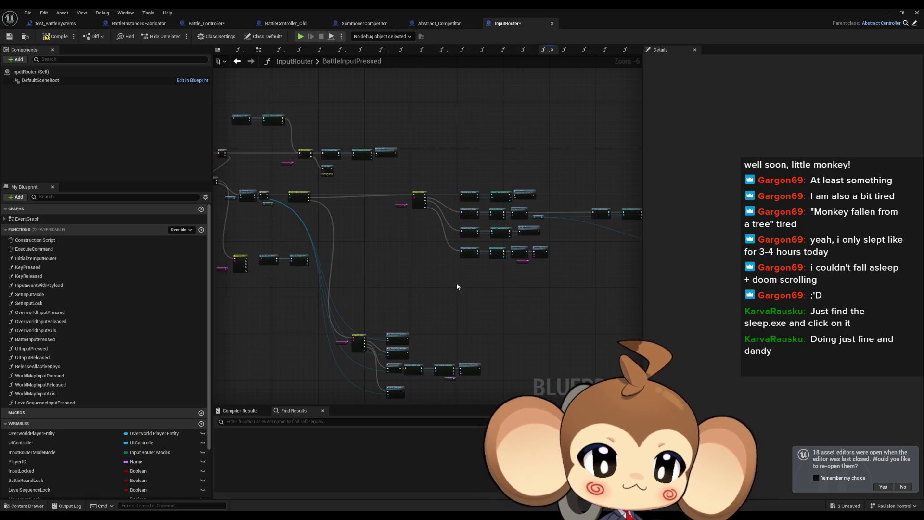
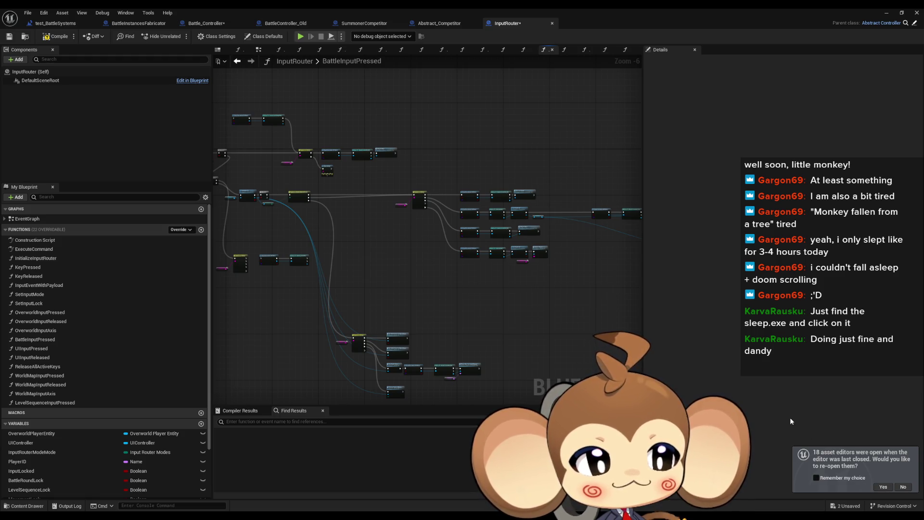
Pan and zoom BattleInputPressed to the Switch on String node and Find First Actor Of Class
{"action": "mouse_move", "coordinate": [588, 337]}
{"action": "left_mouse_down"}
{"action": "mouse_move", "coordinate": [515, 324]}
{"action": "mouse_move", "coordinate": [538, 299]}
{"action": "mouse_move", "coordinate": [529, 296]}
{"action": "mouse_move", "coordinate": [569, 265]}
{"action": "mouse_move", "coordinate": [596, 266]}
{"action": "mouse_move", "coordinate": [579, 338]}
{"action": "mouse_move", "coordinate": [487, 320]}
{"action": "mouse_move", "coordinate": [550, 330]}
{"action": "left_mouse_up"}
{"action": "scroll", "coordinate": [596, 262], "scroll_direction": "up", "scroll_amount": 1}
{"action": "scroll", "coordinate": [497, 320], "scroll_direction": "down", "scroll_amount": 1}
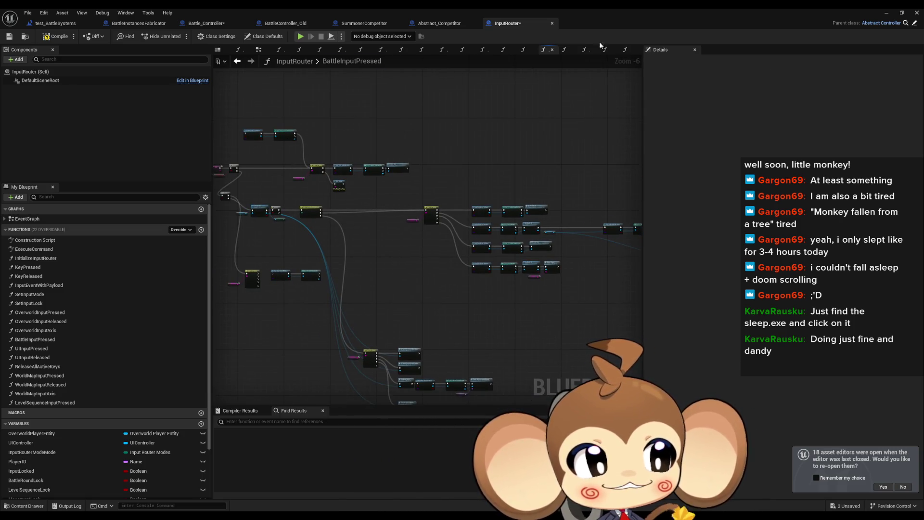
{"action": "left_click_drag", "start_coordinate": [440, 234], "coordinate": [367, 269]}
{"action": "scroll", "coordinate": [363, 283], "scroll_direction": "up", "scroll_amount": 1}
{"action": "mouse_move", "coordinate": [274, 308]}
{"action": "left_mouse_down"}
{"action": "mouse_move", "coordinate": [320, 295]}
{"action": "mouse_move", "coordinate": [446, 291]}
{"action": "mouse_move", "coordinate": [498, 316]}
{"action": "left_mouse_up"}
{"action": "mouse_move", "coordinate": [508, 281]}
{"action": "left_mouse_down"}
{"action": "mouse_move", "coordinate": [531, 381]}
{"action": "mouse_move", "coordinate": [377, 324]}
{"action": "mouse_move", "coordinate": [334, 330]}
{"action": "mouse_move", "coordinate": [371, 313]}
{"action": "mouse_move", "coordinate": [380, 289]}
{"action": "mouse_move", "coordinate": [411, 315]}
{"action": "mouse_move", "coordinate": [359, 309]}
{"action": "mouse_move", "coordinate": [370, 263]}
{"action": "mouse_move", "coordinate": [392, 249]}
{"action": "left_mouse_up"}
{"action": "scroll", "coordinate": [486, 367], "scroll_direction": "up", "scroll_amount": 1}
{"action": "mouse_move", "coordinate": [466, 68]}
{"action": "left_mouse_down"}
{"action": "mouse_move", "coordinate": [616, 330]}
{"action": "mouse_move", "coordinate": [641, 308]}
{"action": "left_mouse_up"}
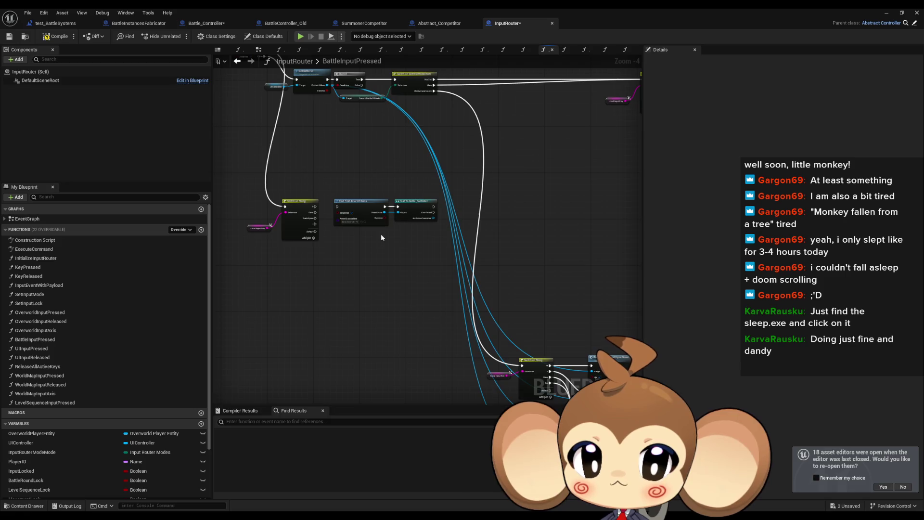
{"action": "scroll", "coordinate": [380, 233], "scroll_direction": "up", "scroll_amount": 3}
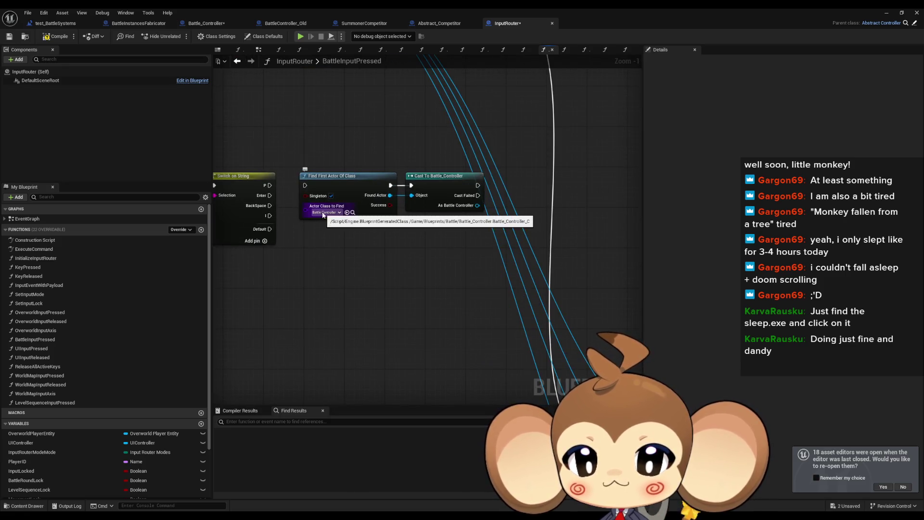
Wire Switch on String's Enter case into Find First Actor Of Class
{"action": "left_click_drag", "start_coordinate": [270, 195], "coordinate": [305, 186]}
{"action": "scroll", "coordinate": [347, 252], "scroll_direction": "down", "scroll_amount": 3}
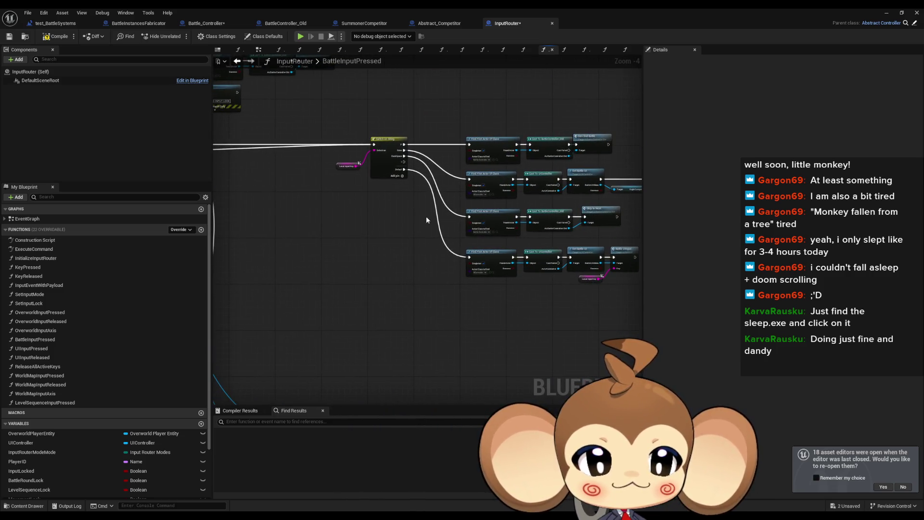
{"action": "left_click_drag", "start_coordinate": [426, 215], "coordinate": [303, 229]}
{"action": "scroll", "coordinate": [313, 212], "scroll_direction": "up", "scroll_amount": 2}
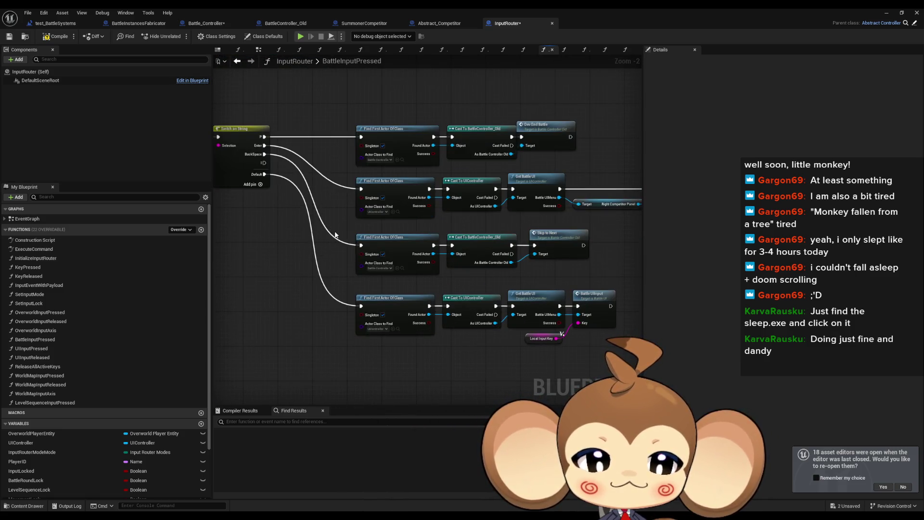
{"action": "scroll", "coordinate": [336, 234], "scroll_direction": "down", "scroll_amount": 3}
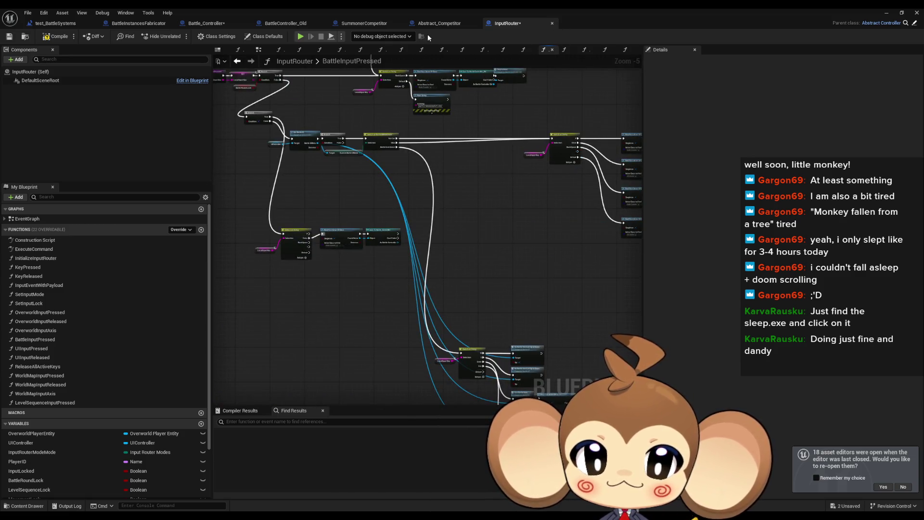
Inspect BattleController_Old's PlayerHasAcceptedRound graph and compare it with Battle_Controller
{"action": "left_click", "coordinate": [285, 24]}
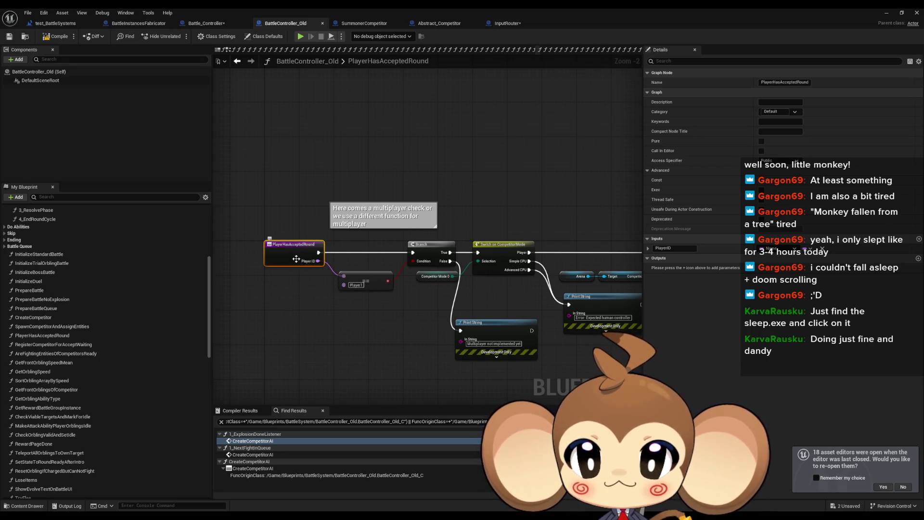
{"action": "left_click_drag", "start_coordinate": [296, 259], "coordinate": [14, 248]}
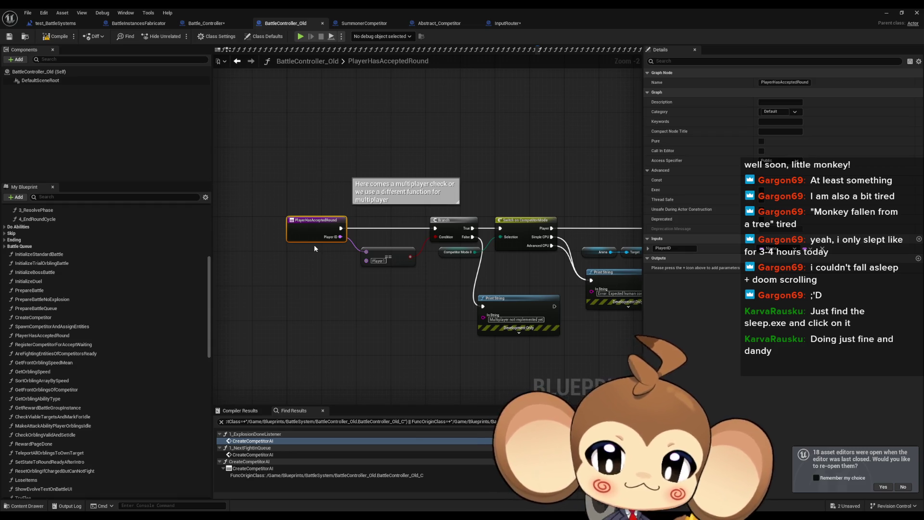
{"action": "left_click", "coordinate": [220, 26]}
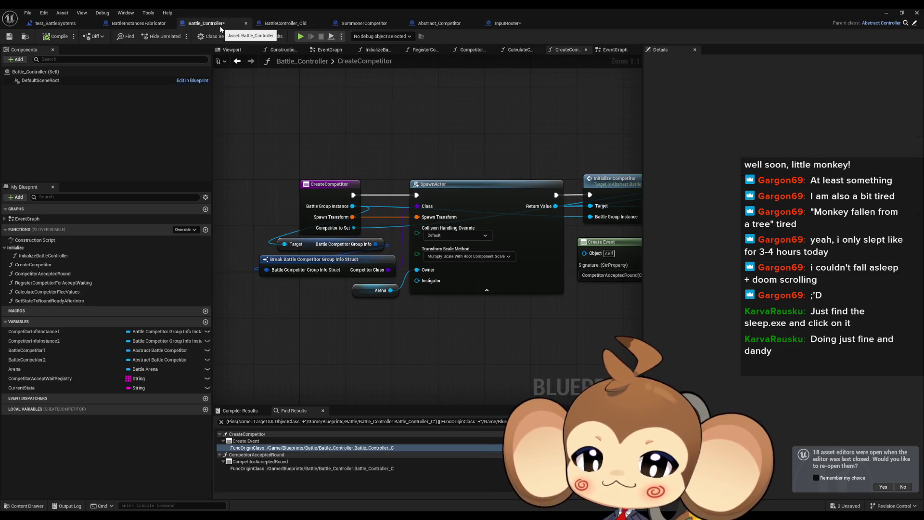
{"action": "scroll", "coordinate": [376, 220], "scroll_direction": "down", "scroll_amount": 4}
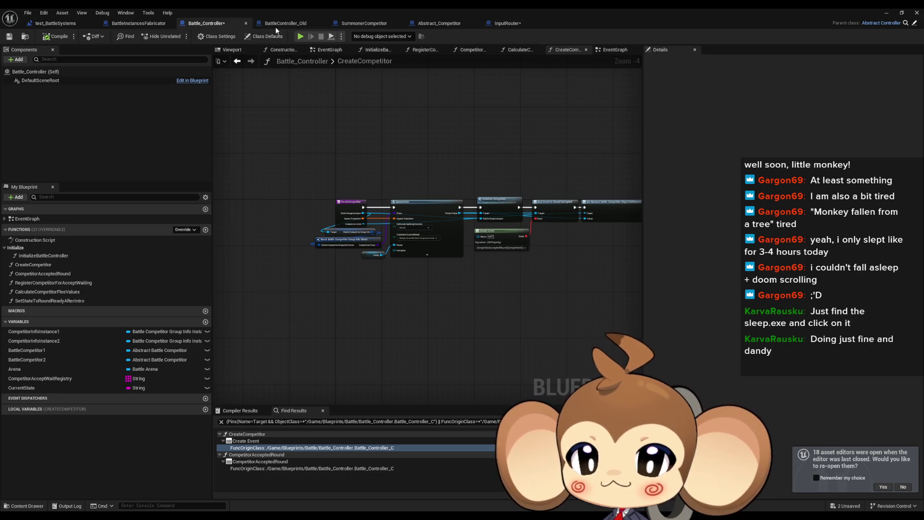
Re-examine the old PlayerHasAcceptedRound graph and select that function in My Blueprint for copying
{"action": "left_click", "coordinate": [279, 25]}
{"action": "left_click_drag", "start_coordinate": [437, 238], "coordinate": [398, 239]}
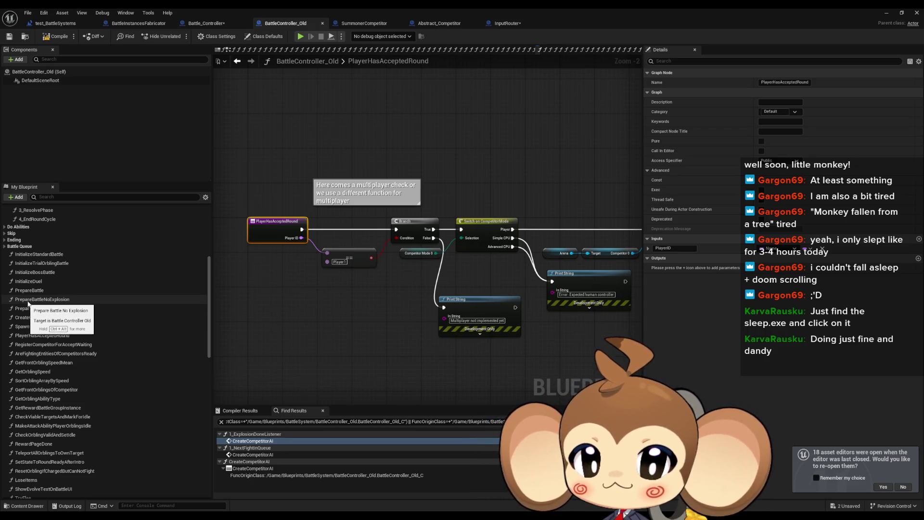
{"action": "scroll", "coordinate": [99, 303], "scroll_direction": "down", "scroll_amount": 5}
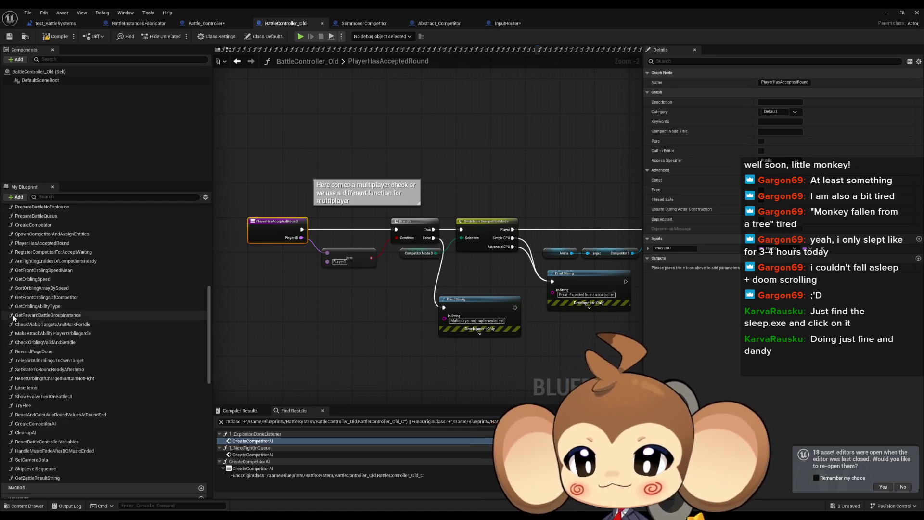
{"action": "scroll", "coordinate": [20, 281], "scroll_direction": "up", "scroll_amount": 2}
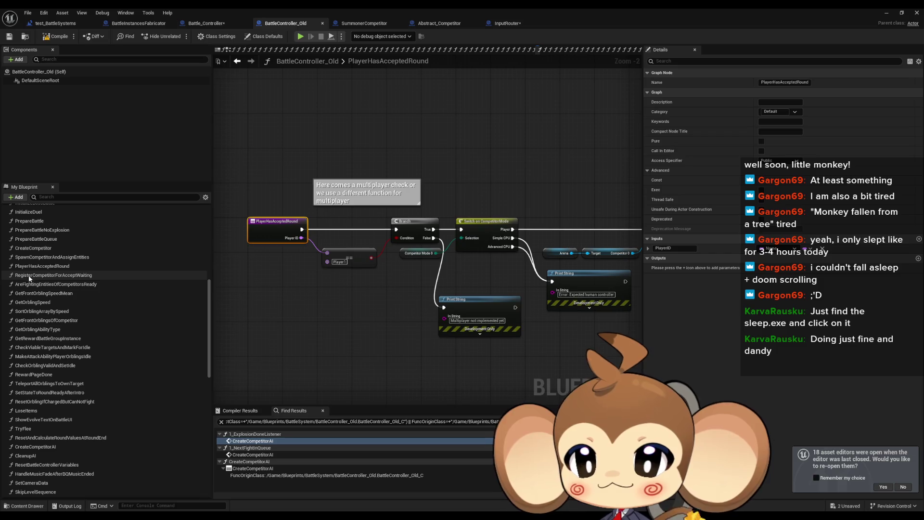
{"action": "left_click", "coordinate": [30, 266]}
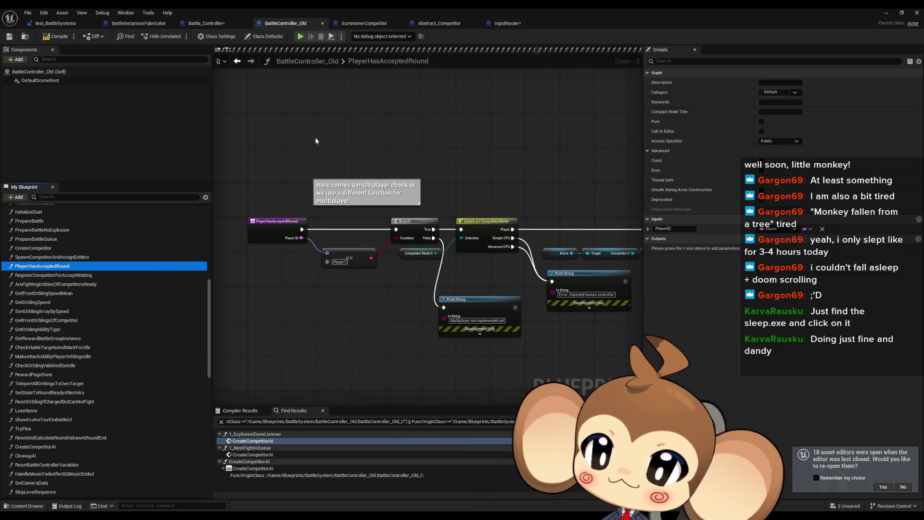
{"action": "left_click", "coordinate": [206, 24]}
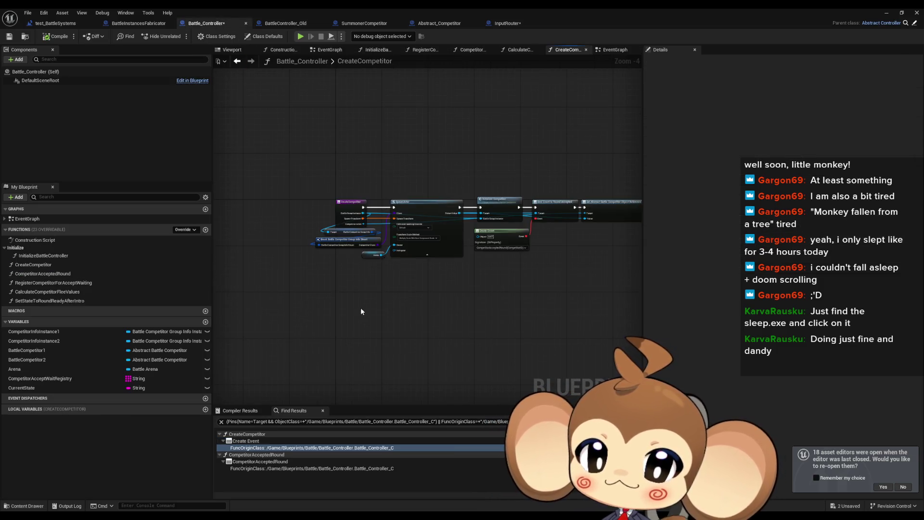
Paste the PlayerHasAcceptedRound function into Battle_Controller and bring its nodes into view
{"action": "key", "text": "ctrl+v"}
{"action": "left_click_drag", "start_coordinate": [306, 264], "coordinate": [471, 282]}
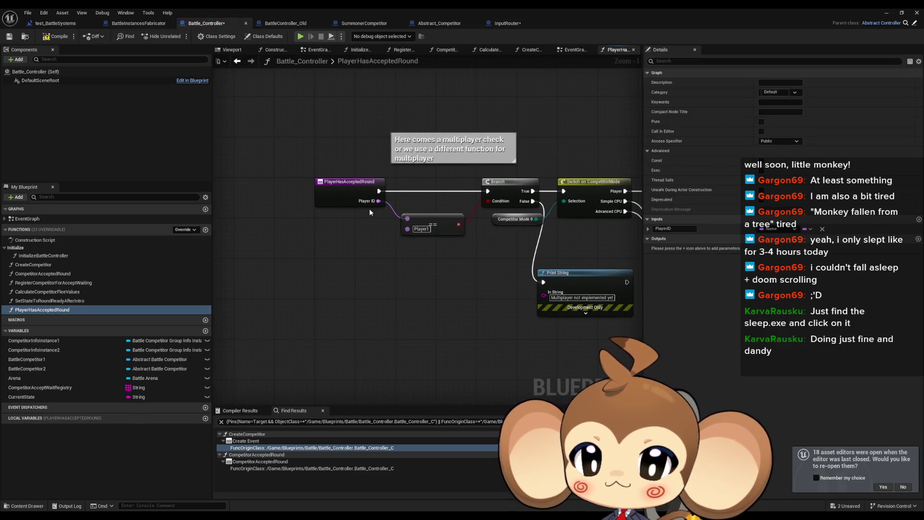
{"action": "scroll", "coordinate": [373, 212], "scroll_direction": "up", "scroll_amount": 1}
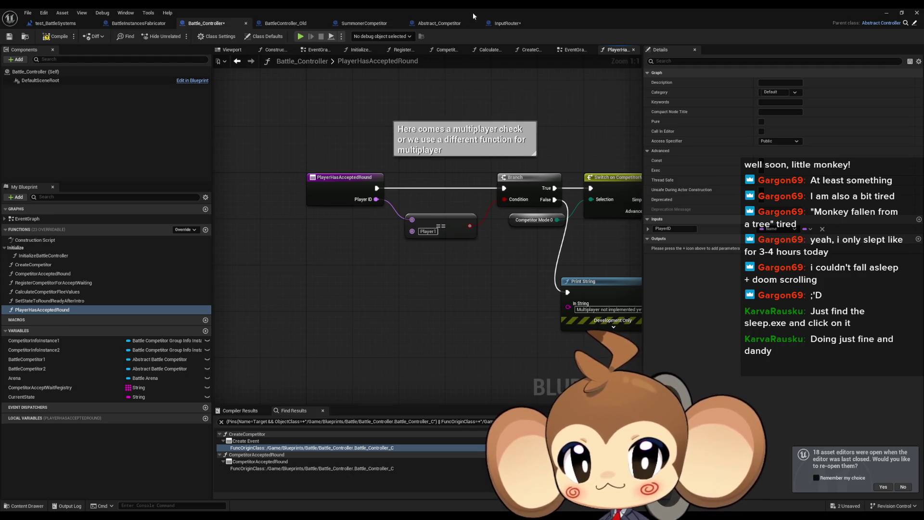
{"action": "left_click", "coordinate": [510, 25]}
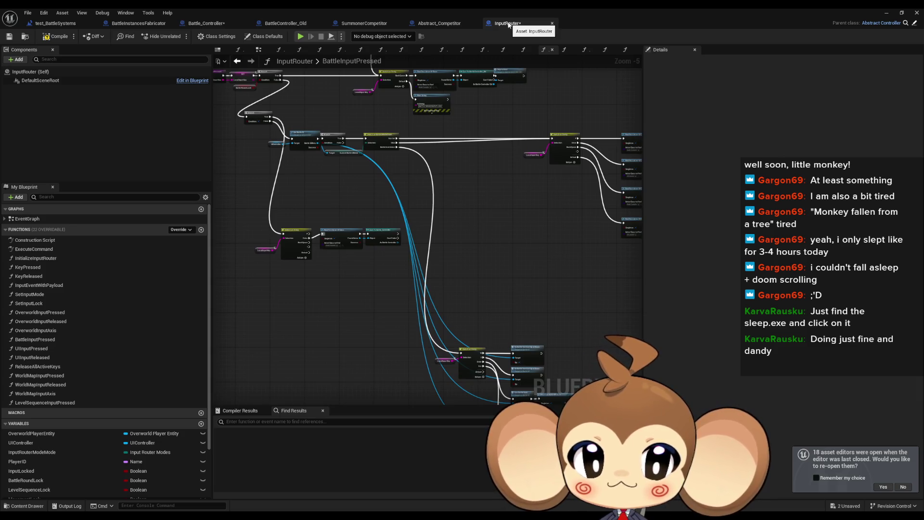
{"action": "left_click_drag", "start_coordinate": [543, 156], "coordinate": [404, 191]}
{"action": "scroll", "coordinate": [404, 191], "scroll_direction": "up", "scroll_amount": 3}
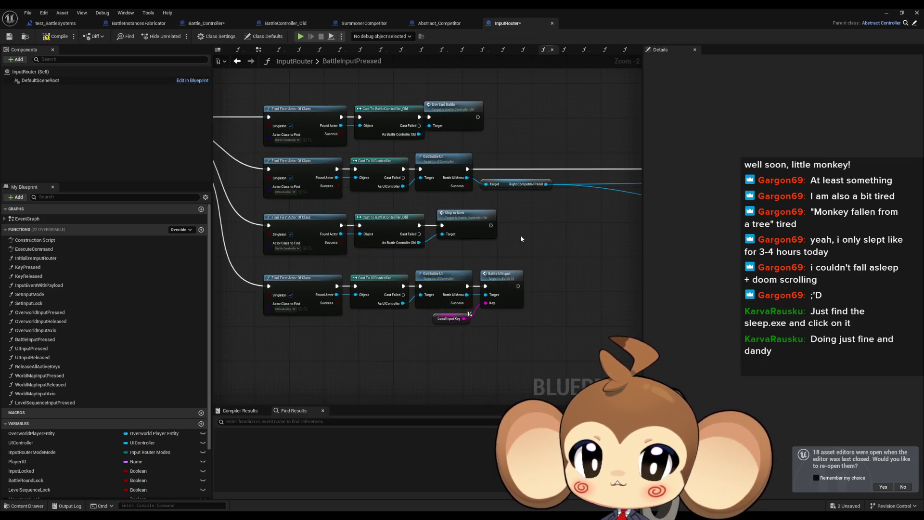
{"action": "left_click_drag", "start_coordinate": [521, 238], "coordinate": [543, 239]}
{"action": "mouse_move", "coordinate": [491, 223]}
{"action": "left_mouse_down"}
{"action": "mouse_move", "coordinate": [515, 252]}
{"action": "mouse_move", "coordinate": [481, 202]}
{"action": "left_mouse_up"}
{"action": "left_click_drag", "start_coordinate": [738, 176], "coordinate": [396, 169]}
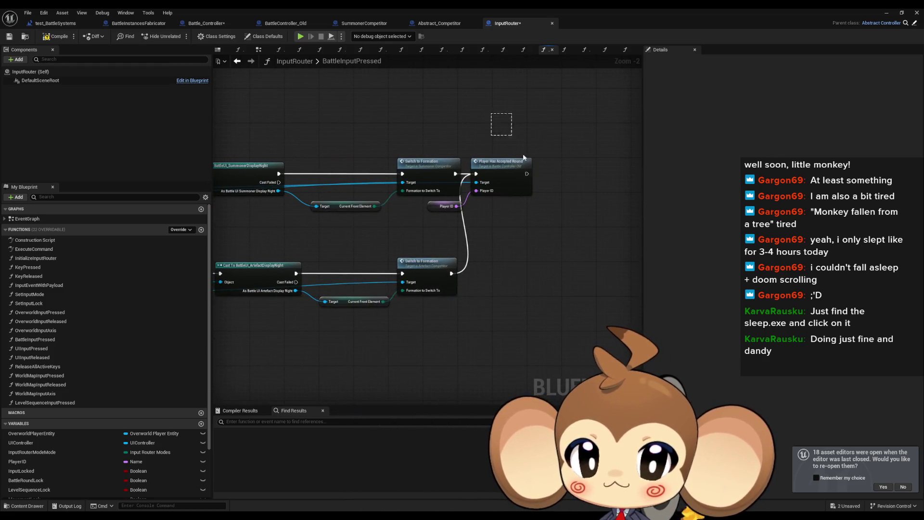
{"action": "left_click", "coordinate": [443, 206]}
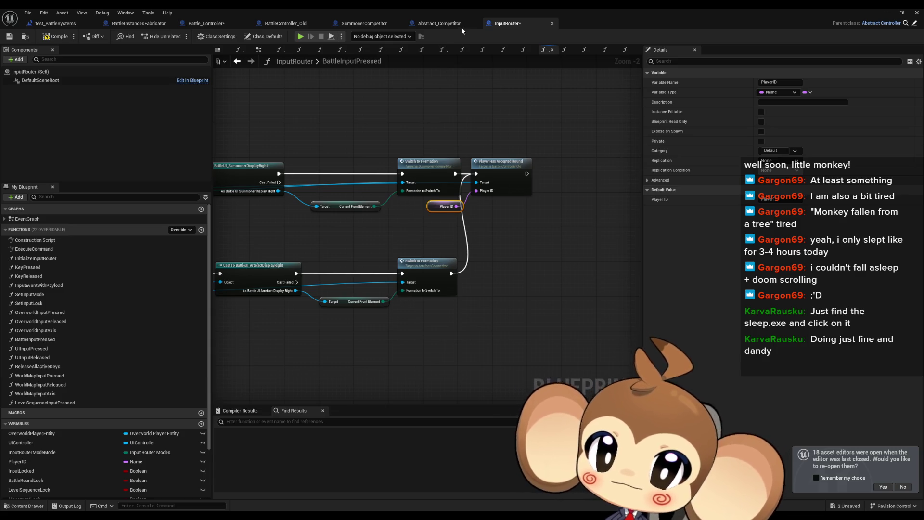
{"action": "left_click", "coordinate": [126, 24]}
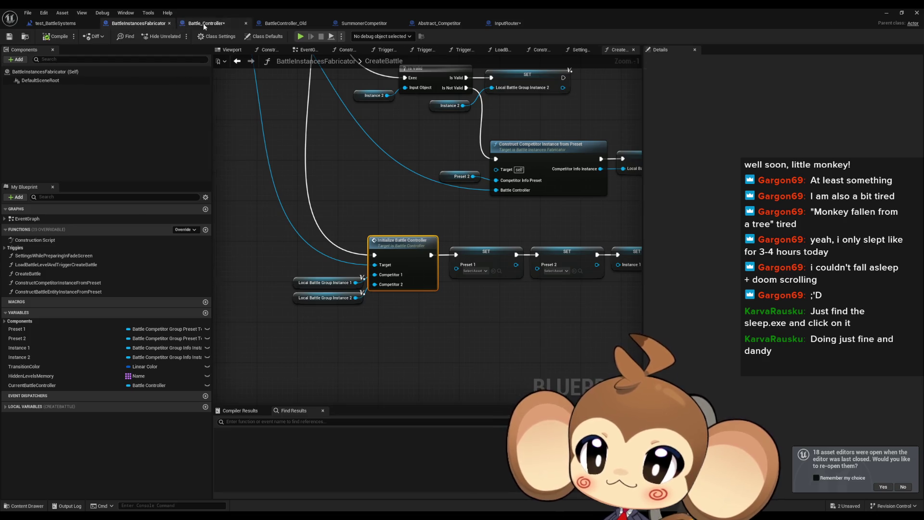
{"action": "left_click", "coordinate": [203, 23]}
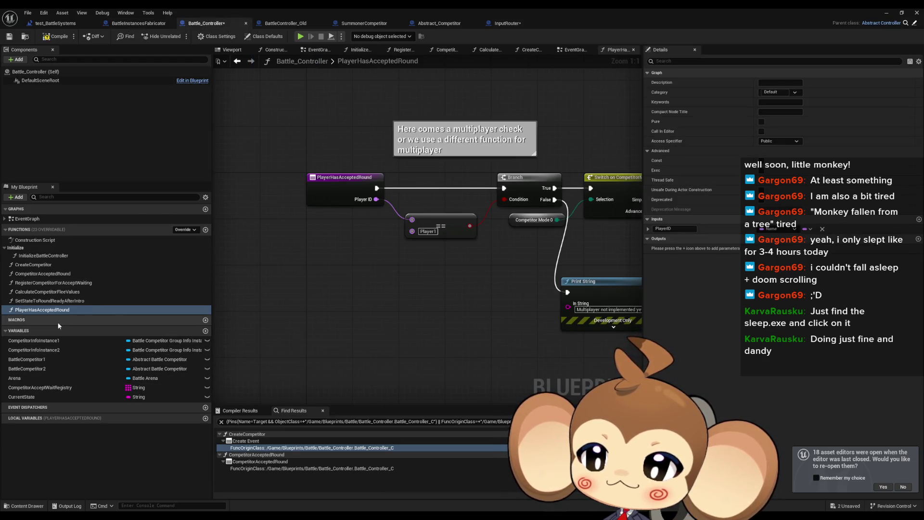
Make the PlayerHasAcceptedRound PlayerID input a String and compile
{"action": "left_click", "coordinate": [341, 192]}
{"action": "left_click", "coordinate": [804, 248]}
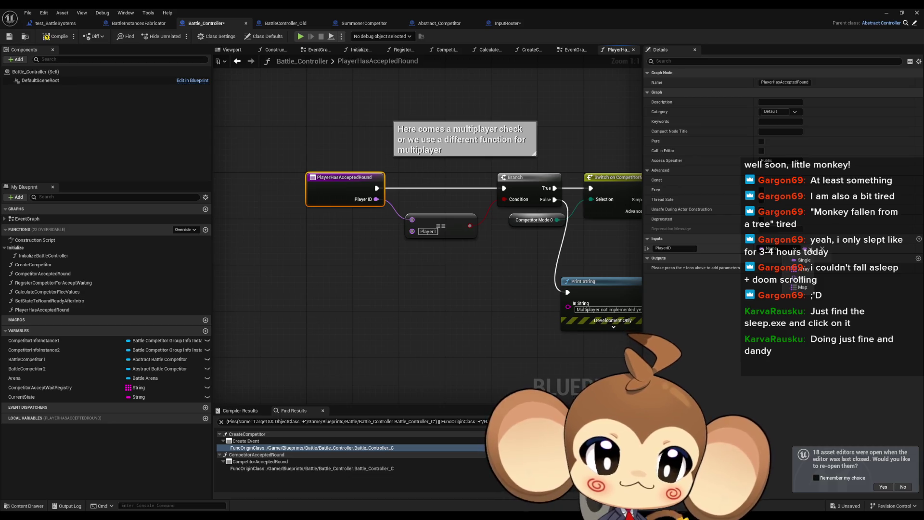
{"action": "left_click", "coordinate": [794, 250]}
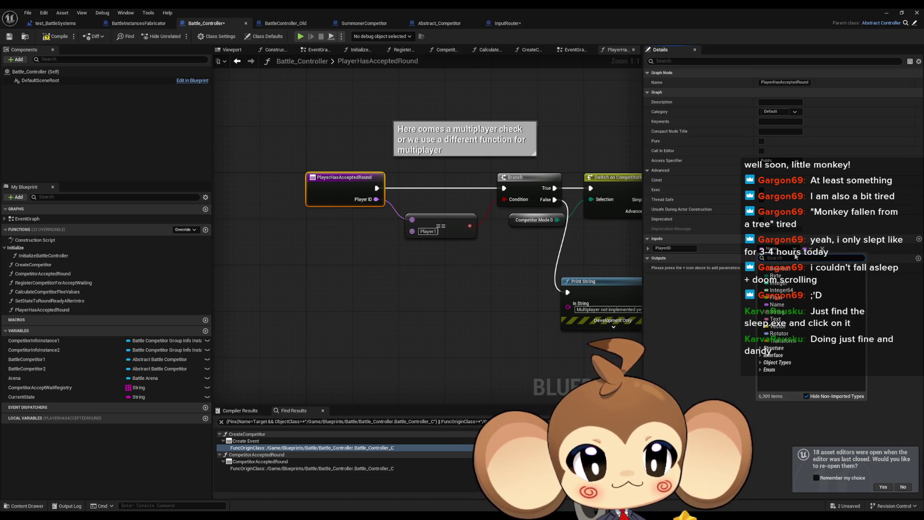
{"action": "left_click", "coordinate": [775, 312]}
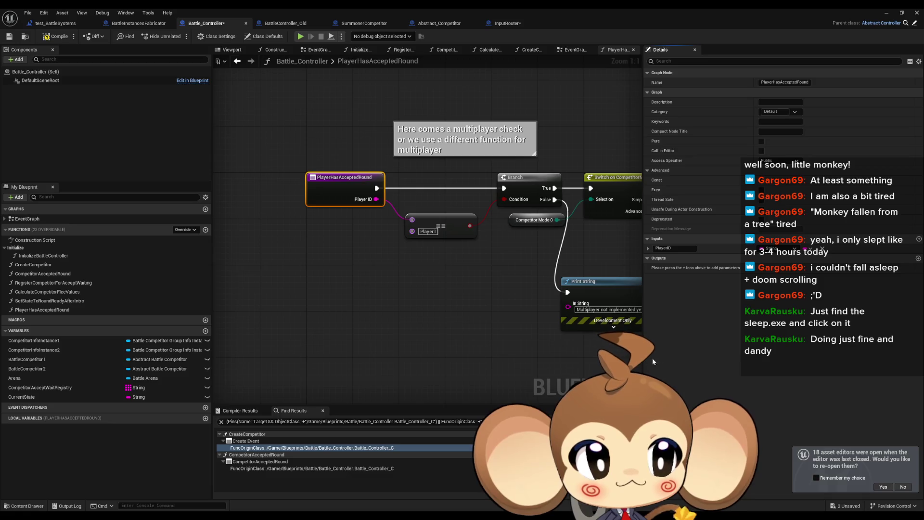
{"action": "left_click", "coordinate": [50, 39]}
Replace the == check with a string not-equal against Player1 feeding the Branch, then recompile
{"action": "left_click_drag", "start_coordinate": [328, 219], "coordinate": [340, 273]}
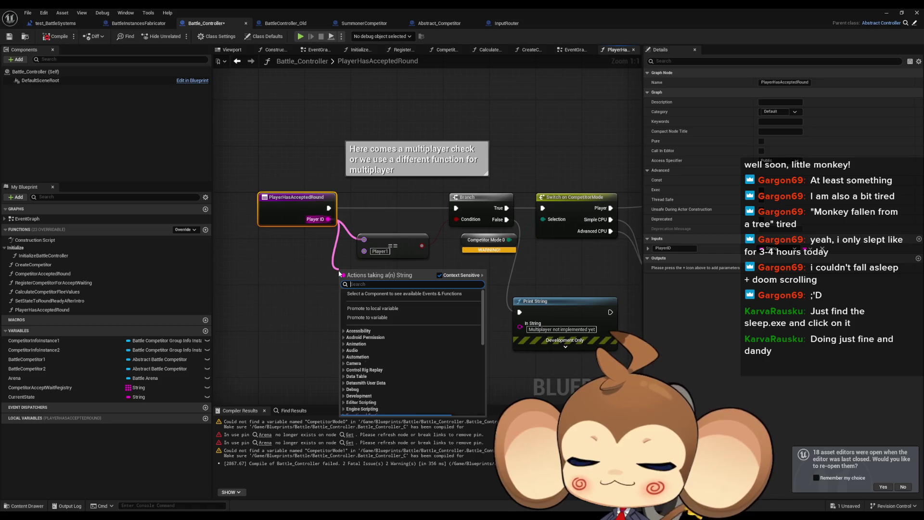
{"action": "type", "text": "equal"}
{"action": "key", "text": "Down"}
{"action": "key", "text": "Down"}
{"action": "key", "text": "Return"}
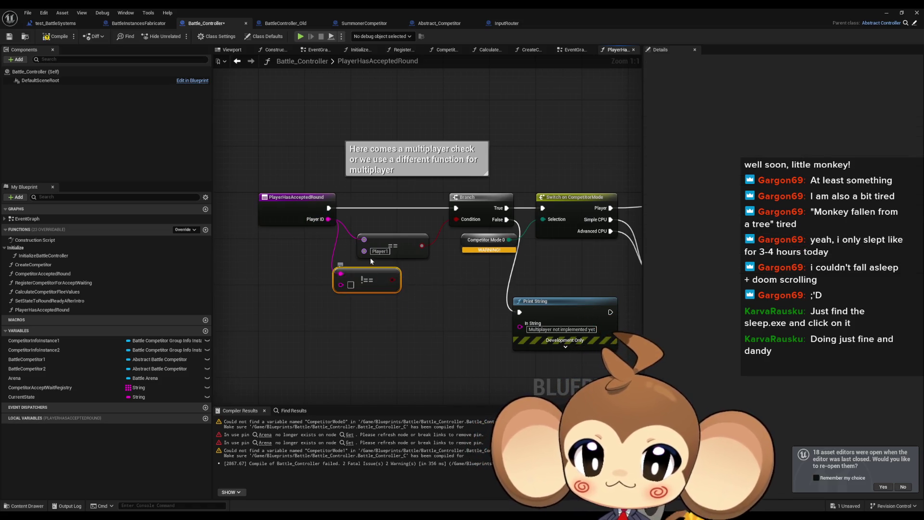
{"action": "left_click", "coordinate": [351, 285]}
{"action": "type", "text": "Player1"}
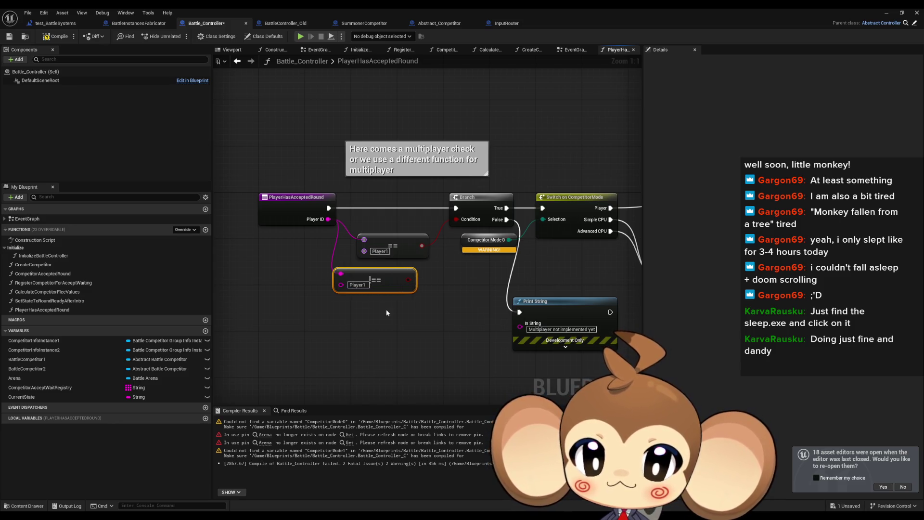
{"action": "left_click_drag", "start_coordinate": [408, 279], "coordinate": [456, 219]}
{"action": "left_click", "coordinate": [392, 247]}
{"action": "key", "text": "Delete"}
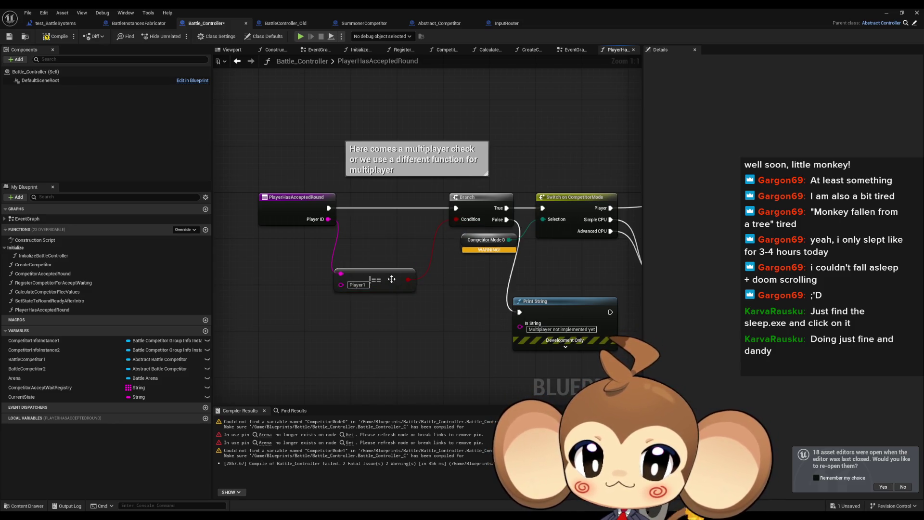
{"action": "left_click_drag", "start_coordinate": [392, 279], "coordinate": [408, 232]}
{"action": "left_click", "coordinate": [42, 37]}
Review the errors and add a Not Equal, Case Insensitive (String) node from Player ID
{"action": "left_click_drag", "start_coordinate": [497, 236], "coordinate": [395, 235]}
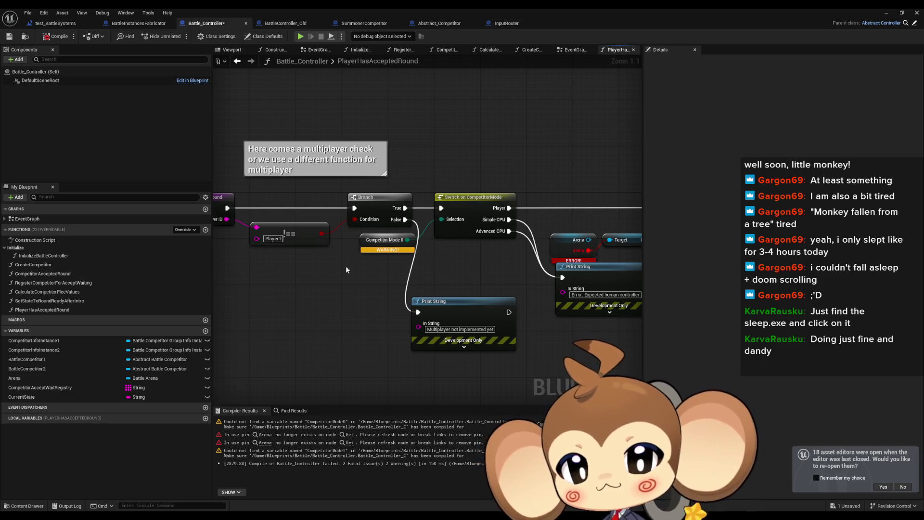
{"action": "left_click_drag", "start_coordinate": [346, 269], "coordinate": [391, 250]}
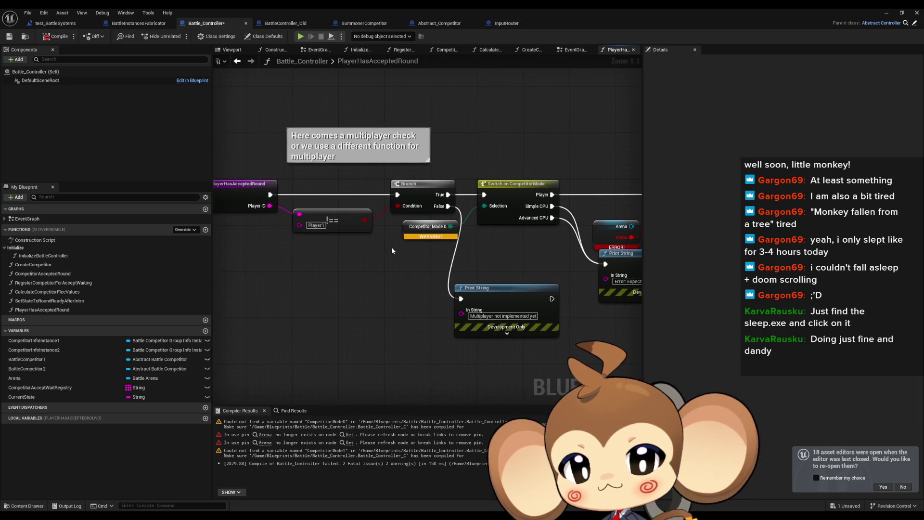
{"action": "left_click_drag", "start_coordinate": [270, 206], "coordinate": [295, 253]}
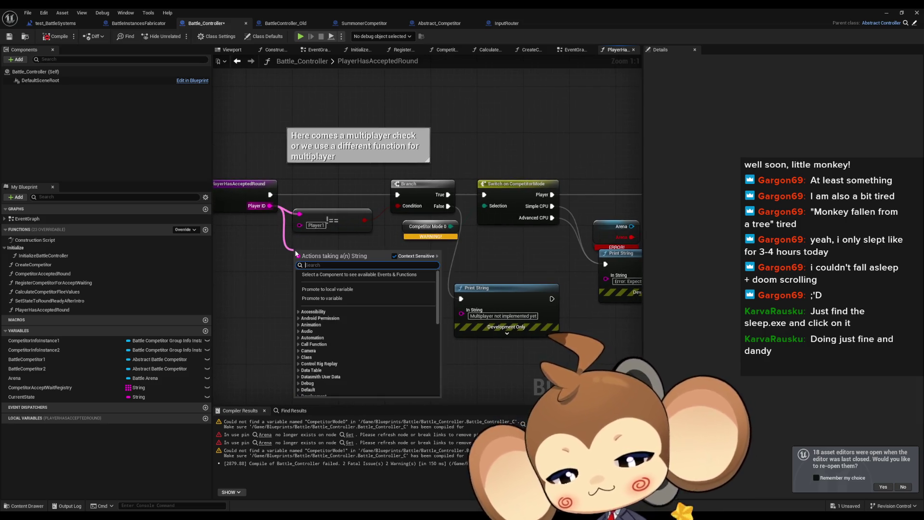
{"action": "type", "text": "!="}
{"action": "key", "text": "Down"}
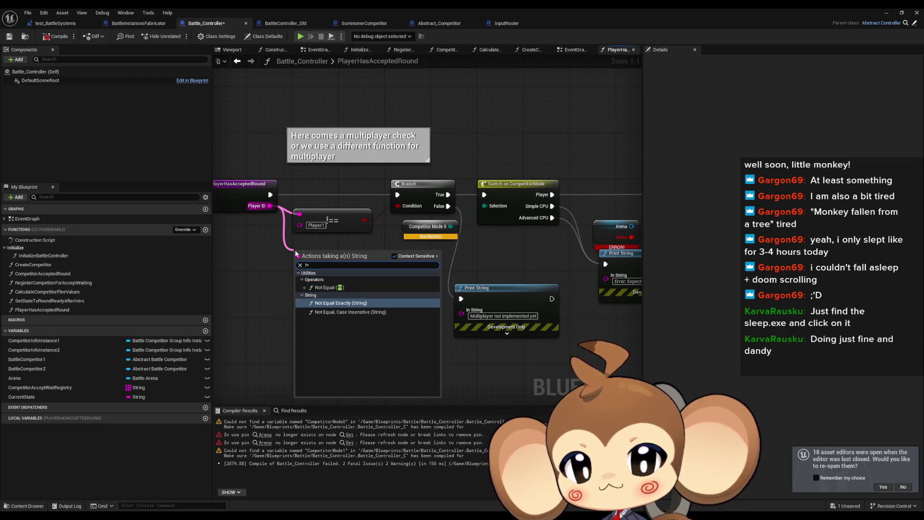
{"action": "key", "text": "Down"}
{"action": "key", "text": "Return"}
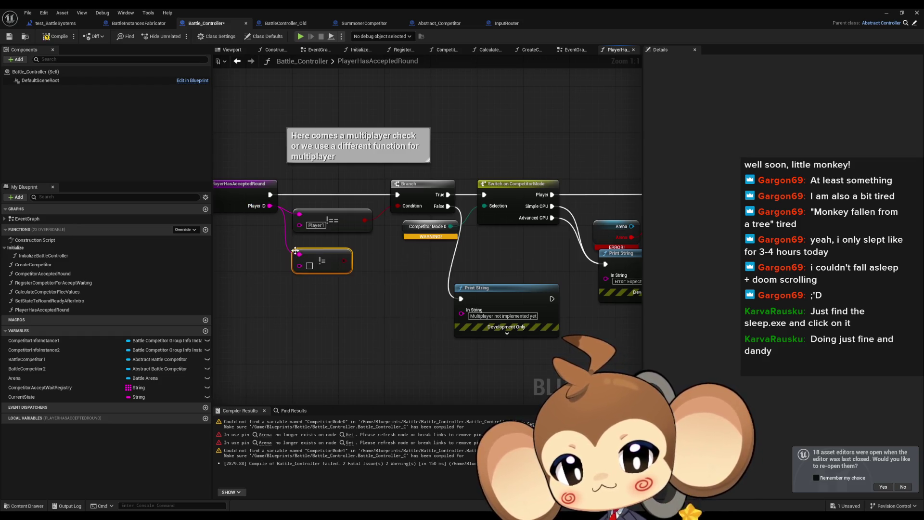
Copy Player1 into the case-insensitive node and swap it in place of the old != node
{"action": "left_click", "coordinate": [316, 226]}
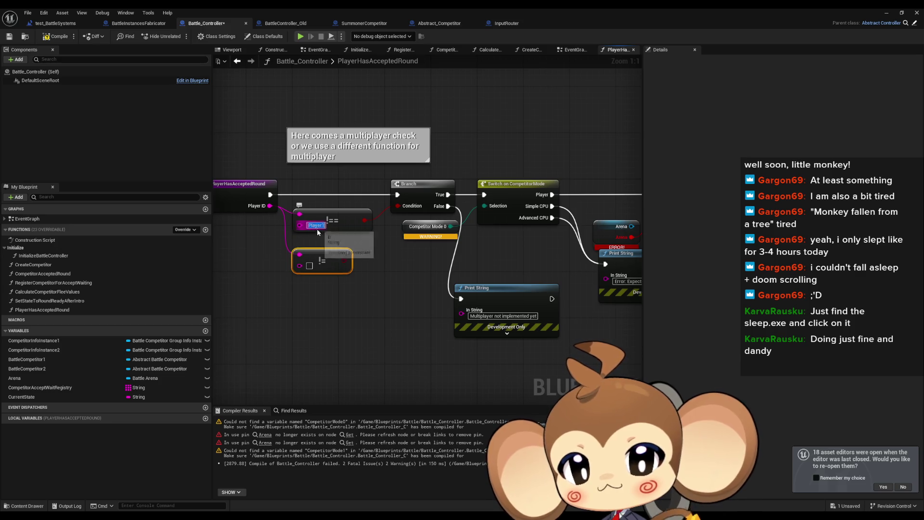
{"action": "key", "text": "ctrl+c"}
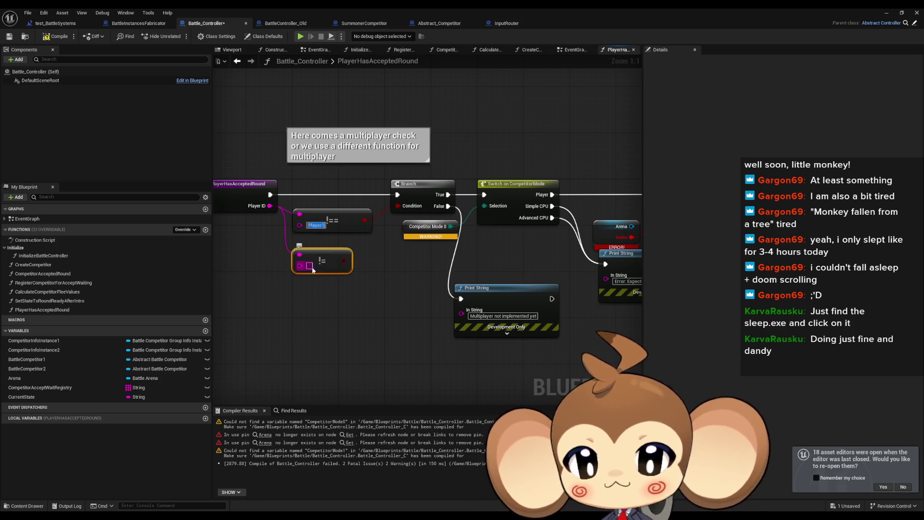
{"action": "left_click", "coordinate": [309, 266]}
{"action": "key", "text": "ctrl+v"}
{"action": "key", "text": "Return"}
{"action": "left_click", "coordinate": [337, 212]}
{"action": "key", "text": "Delete"}
{"action": "left_click_drag", "start_coordinate": [336, 254], "coordinate": [336, 213]}
{"action": "left_click", "coordinate": [359, 265]}
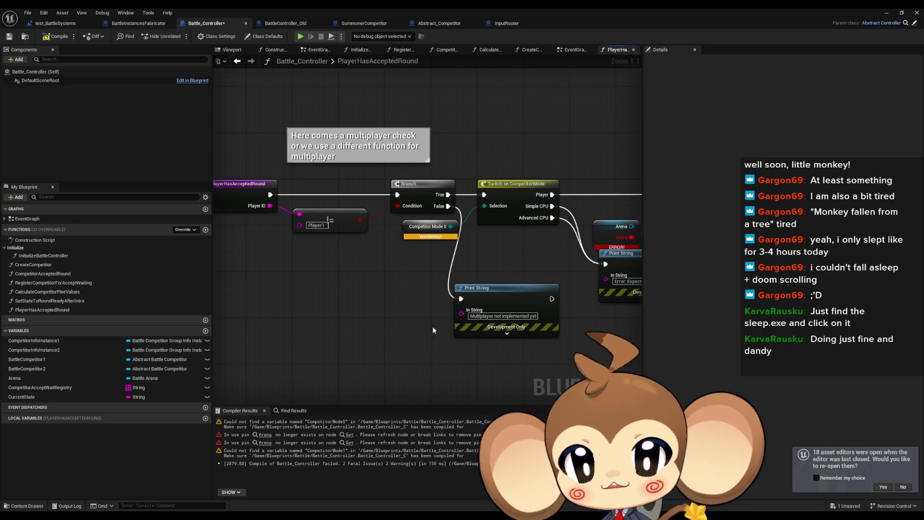
Survey the PlayerHasAcceptedRound graph through to the Accept Round node and select it
{"action": "scroll", "coordinate": [432, 330], "scroll_direction": "down", "scroll_amount": 3}
{"action": "scroll", "coordinate": [399, 250], "scroll_direction": "up", "scroll_amount": 3}
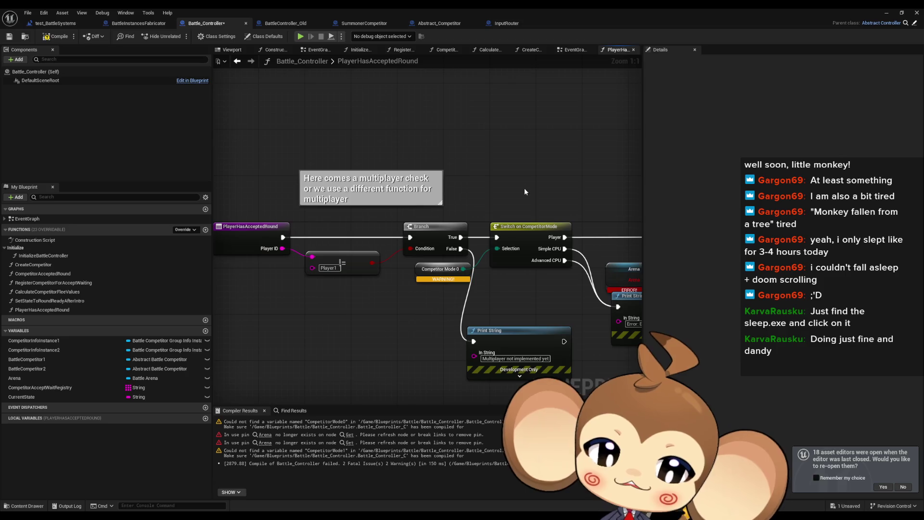
{"action": "left_click_drag", "start_coordinate": [528, 299], "coordinate": [406, 261]}
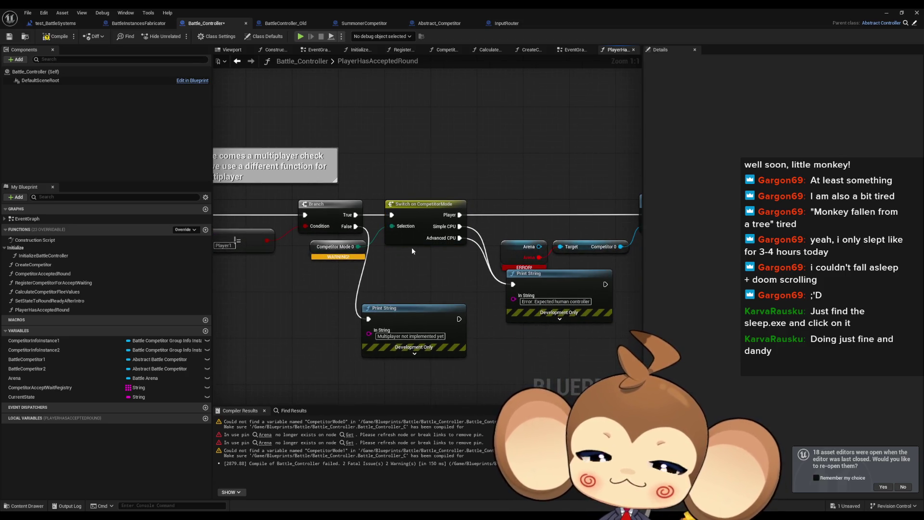
{"action": "scroll", "coordinate": [407, 254], "scroll_direction": "down", "scroll_amount": 1}
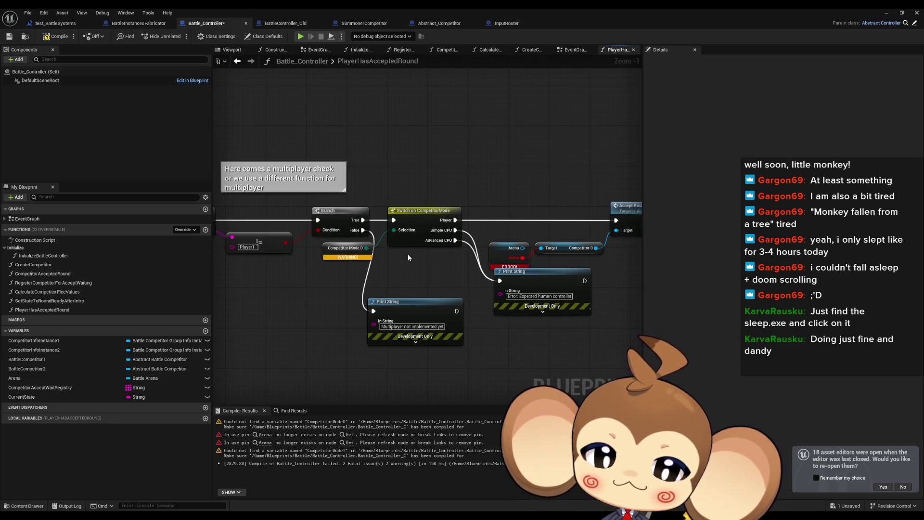
{"action": "left_click_drag", "start_coordinate": [389, 259], "coordinate": [445, 247]}
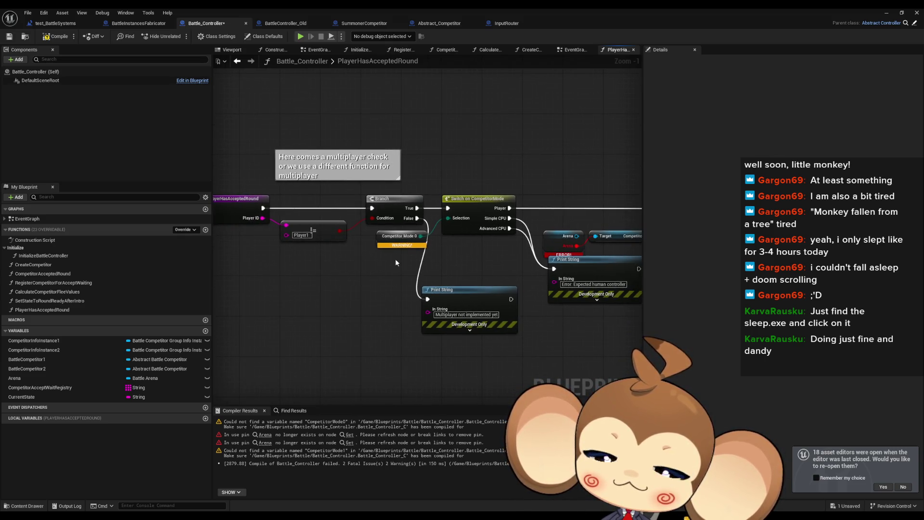
{"action": "left_click_drag", "start_coordinate": [394, 259], "coordinate": [449, 264]}
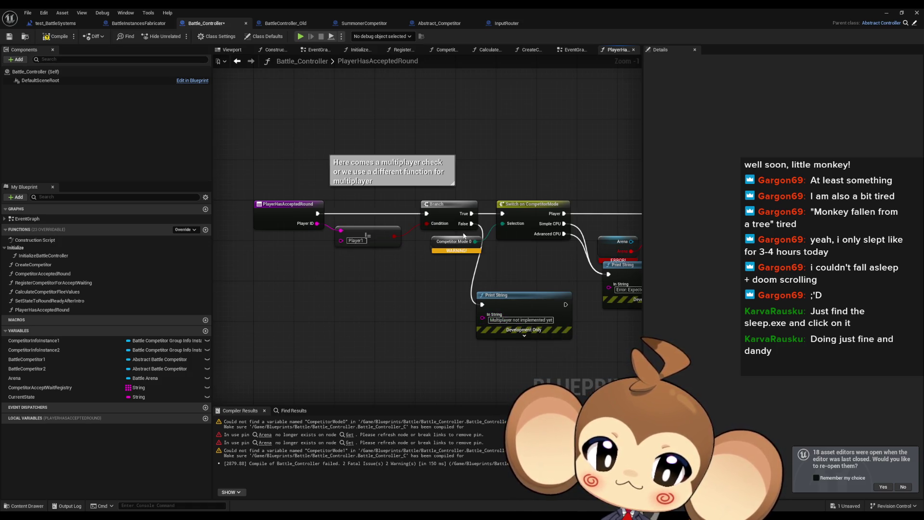
{"action": "left_click_drag", "start_coordinate": [464, 236], "coordinate": [279, 245]}
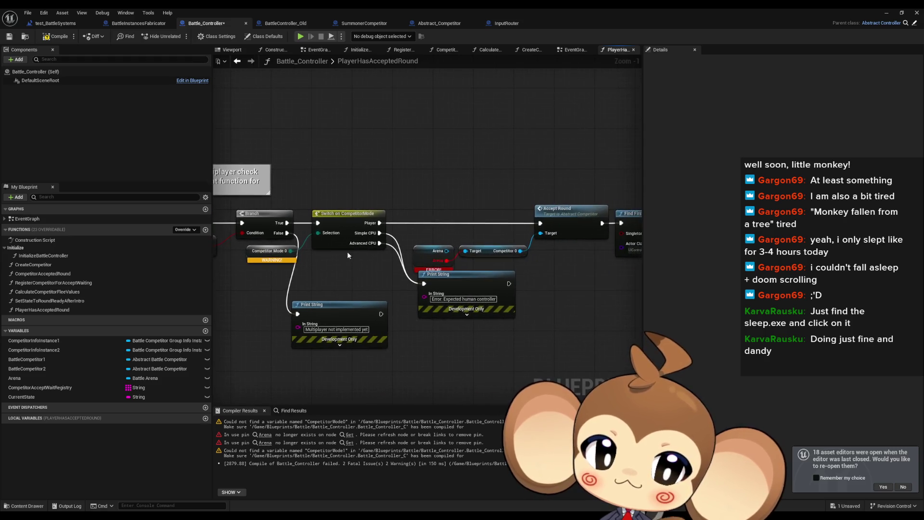
{"action": "left_click_drag", "start_coordinate": [488, 257], "coordinate": [235, 255]}
{"action": "left_click_drag", "start_coordinate": [368, 259], "coordinate": [640, 270]}
{"action": "scroll", "coordinate": [362, 276], "scroll_direction": "down", "scroll_amount": 1}
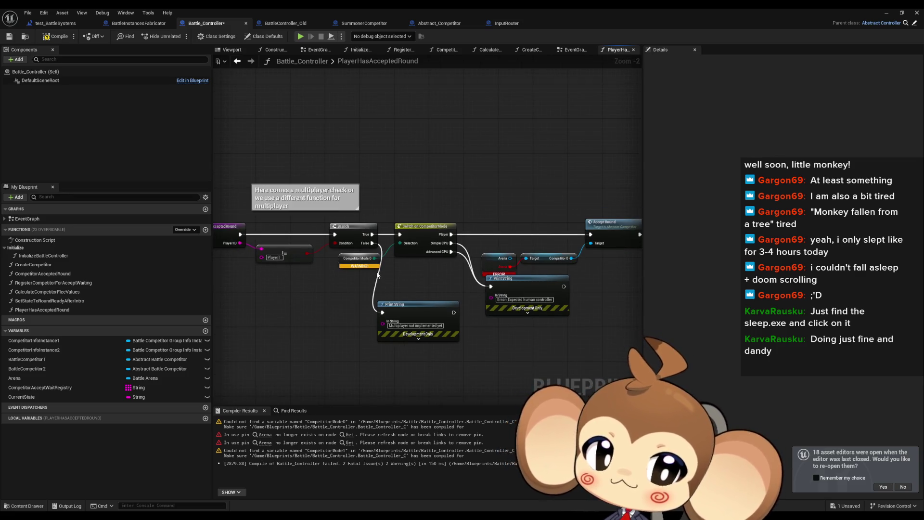
{"action": "mouse_move", "coordinate": [378, 274]}
{"action": "left_mouse_down"}
{"action": "mouse_move", "coordinate": [435, 268]}
{"action": "mouse_move", "coordinate": [398, 266]}
{"action": "mouse_move", "coordinate": [448, 231]}
{"action": "left_mouse_up"}
{"action": "left_click", "coordinate": [423, 233]}
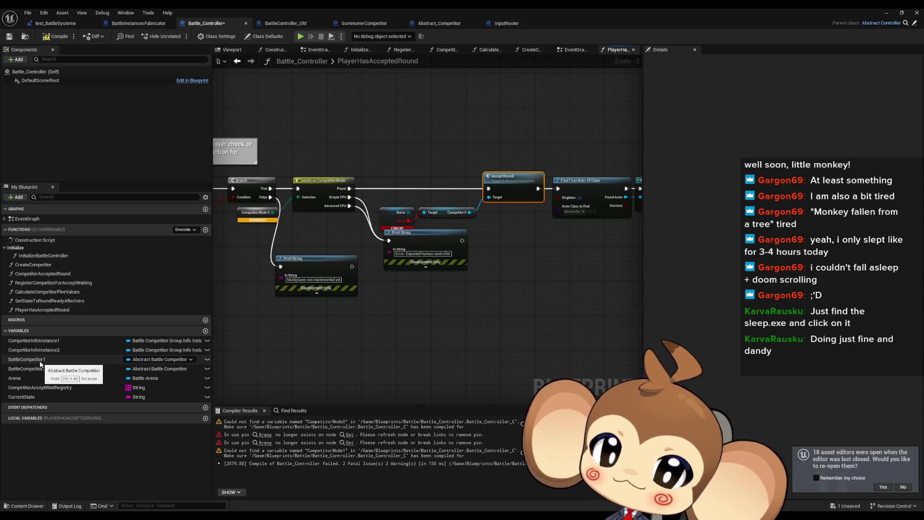
Drop a Battle Competitor 1 Get node into the PlayerHasAcceptedRound graph
{"action": "mouse_move", "coordinate": [41, 362]}
{"action": "left_mouse_down"}
{"action": "mouse_move", "coordinate": [288, 353]}
{"action": "mouse_move", "coordinate": [277, 345]}
{"action": "left_mouse_up"}
{"action": "left_click", "coordinate": [308, 361]}
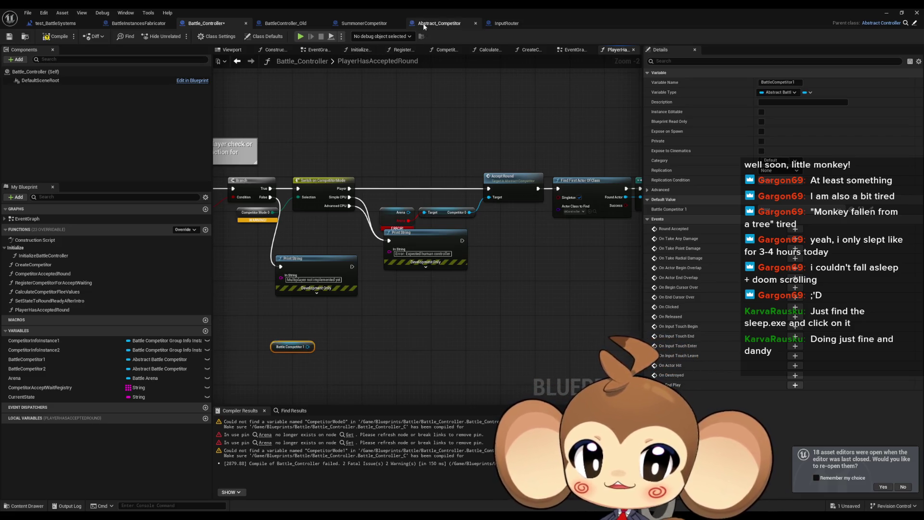
{"action": "left_click", "coordinate": [354, 24]}
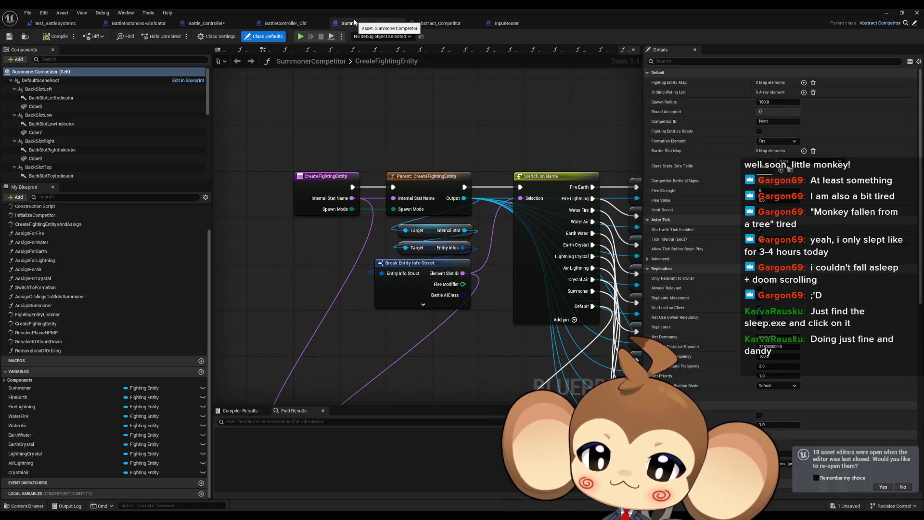
Restore the Battle_Controller editor to a floating window and move it up
{"action": "left_click", "coordinate": [211, 24]}
{"action": "double_click", "coordinate": [224, 10]}
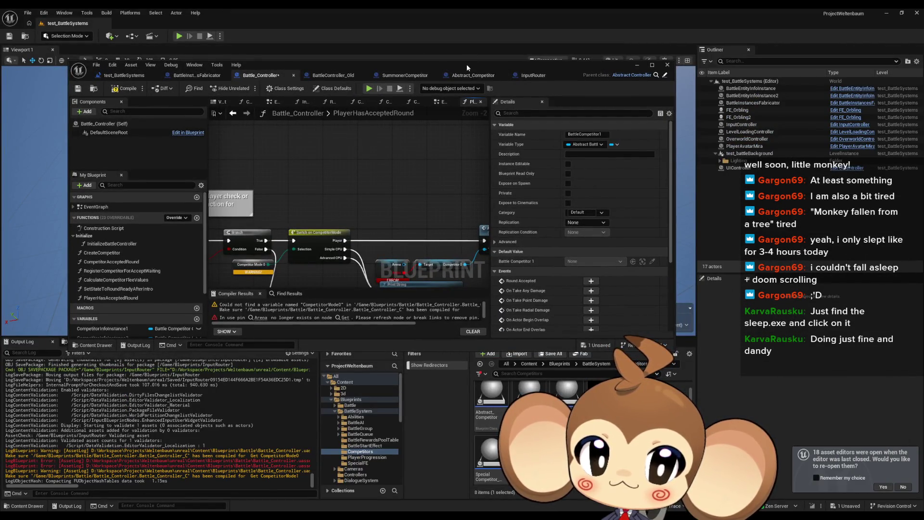
{"action": "left_click_drag", "start_coordinate": [467, 65], "coordinate": [462, 42]}
From Blueprints > Battle > BattleCompetitorGroup, open Abstract Battle Competitor and BaCo_Summoner
{"action": "left_click", "coordinate": [559, 363]}
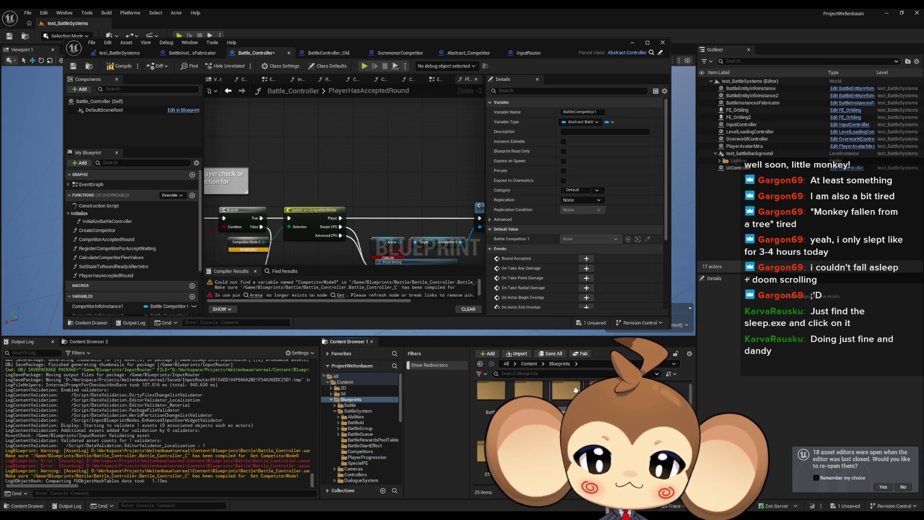
{"action": "double_click", "coordinate": [491, 395]}
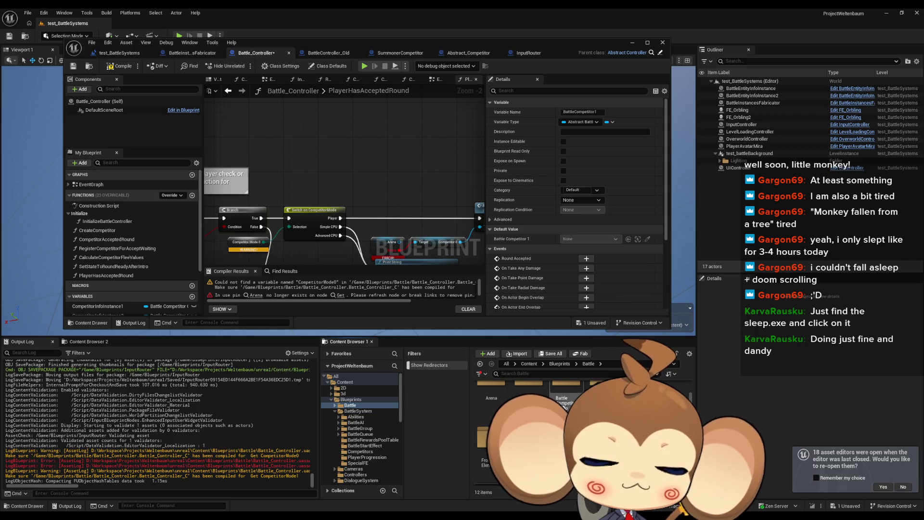
{"action": "double_click", "coordinate": [560, 396]}
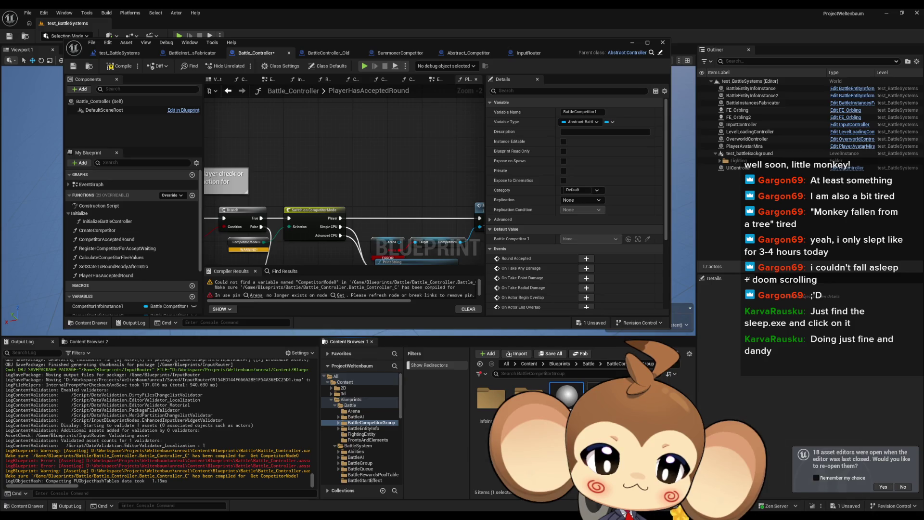
{"action": "double_click", "coordinate": [567, 396]}
{"action": "double_click", "coordinate": [604, 385]}
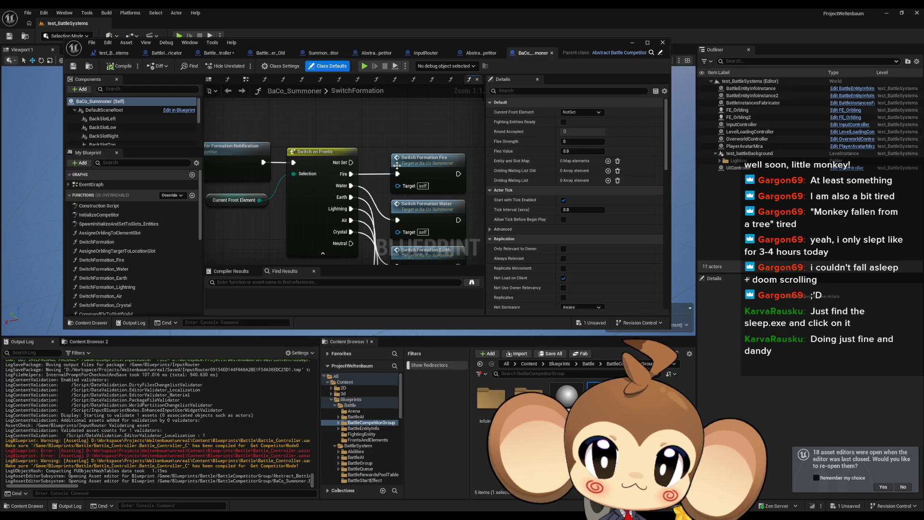
Maximize the BaCo_Summoner editor and open its CommandFlyToSlotIfValid function graph
{"action": "double_click", "coordinate": [314, 39]}
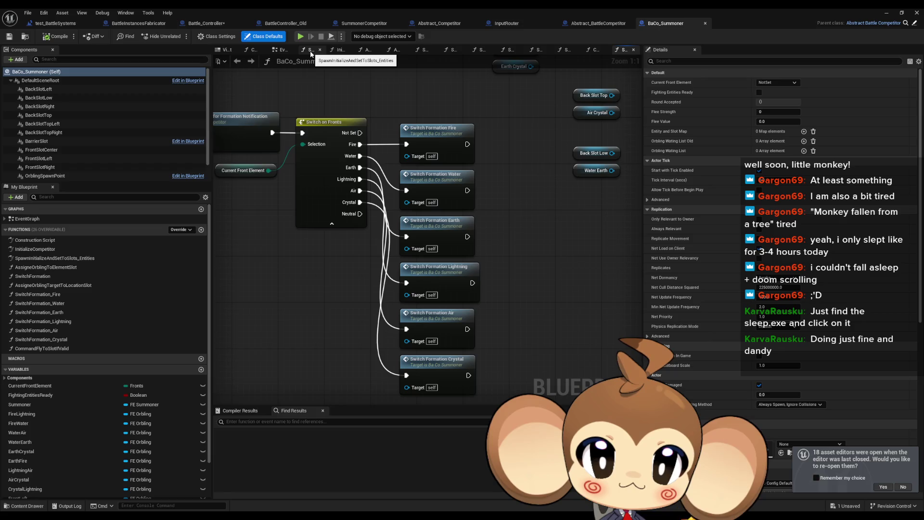
{"action": "scroll", "coordinate": [440, 221], "scroll_direction": "down", "scroll_amount": 5}
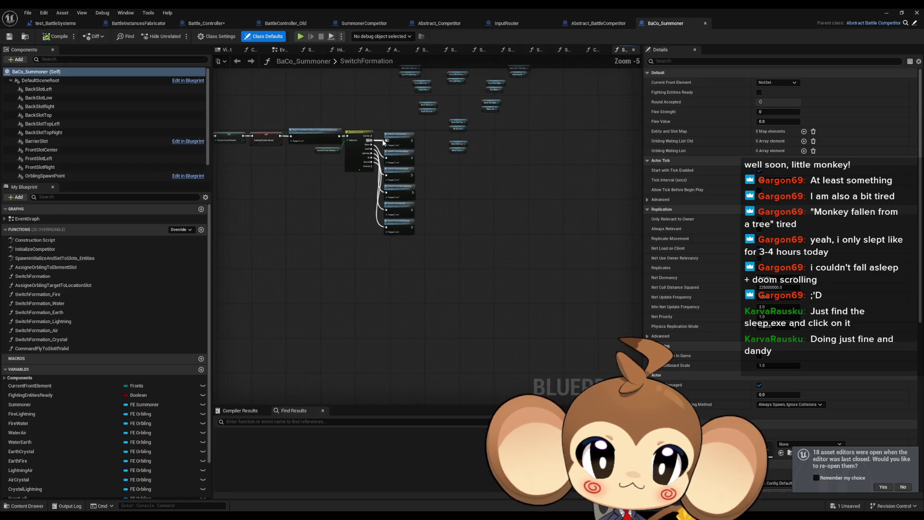
{"action": "scroll", "coordinate": [465, 258], "scroll_direction": "up", "scroll_amount": 3}
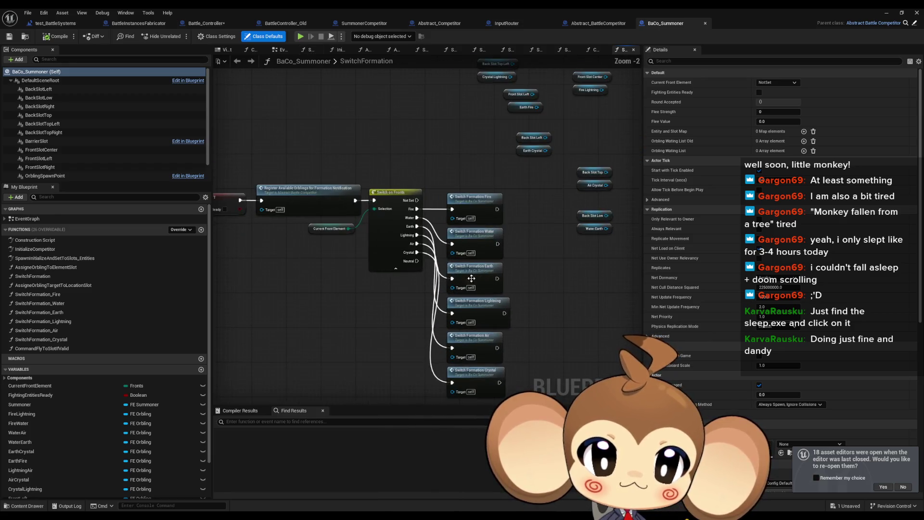
{"action": "mouse_move", "coordinate": [465, 259]}
{"action": "left_mouse_down"}
{"action": "mouse_move", "coordinate": [625, 250]}
{"action": "mouse_move", "coordinate": [443, 249]}
{"action": "left_mouse_up"}
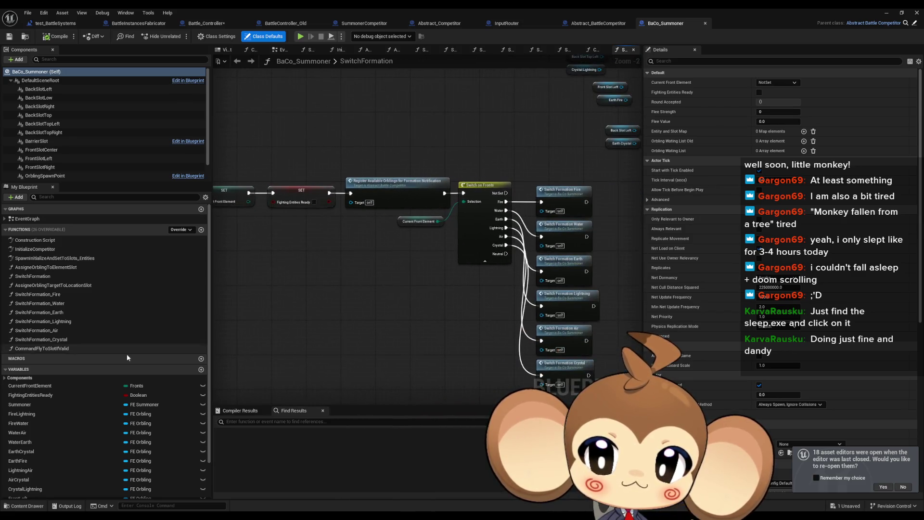
{"action": "double_click", "coordinate": [87, 348]}
{"action": "left_click_drag", "start_coordinate": [273, 270], "coordinate": [389, 244]}
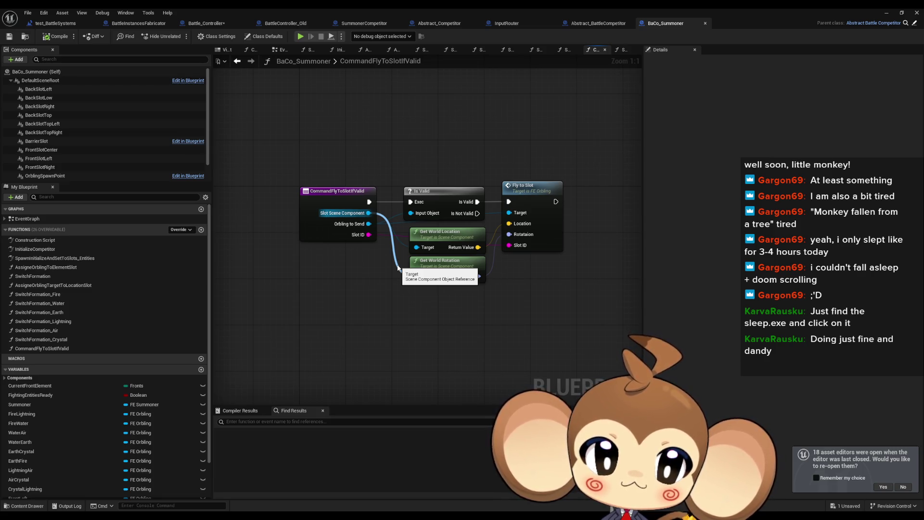
Wire Slot Scene Component to Get World Rotation, then review InitializeCompetitor and SpawnInitializeAndSetToSlots_Entities
{"action": "left_click_drag", "start_coordinate": [397, 268], "coordinate": [398, 268]}
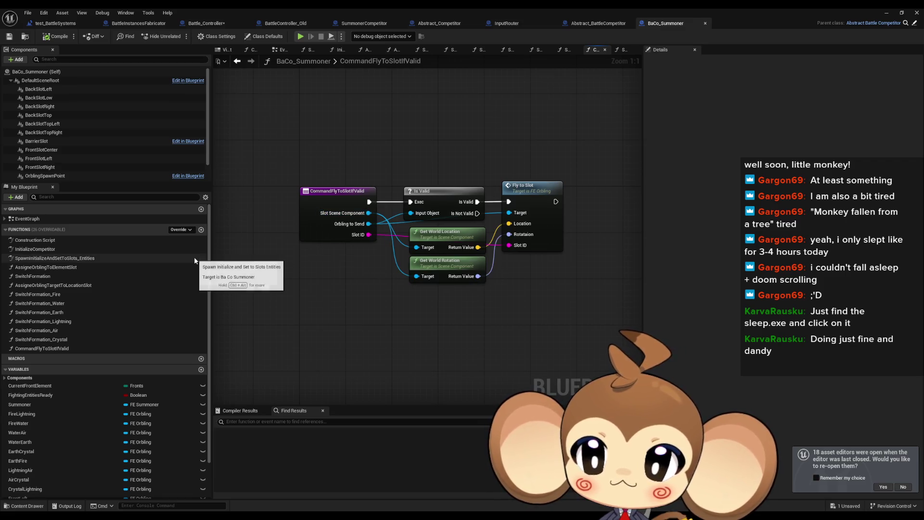
{"action": "double_click", "coordinate": [120, 249]}
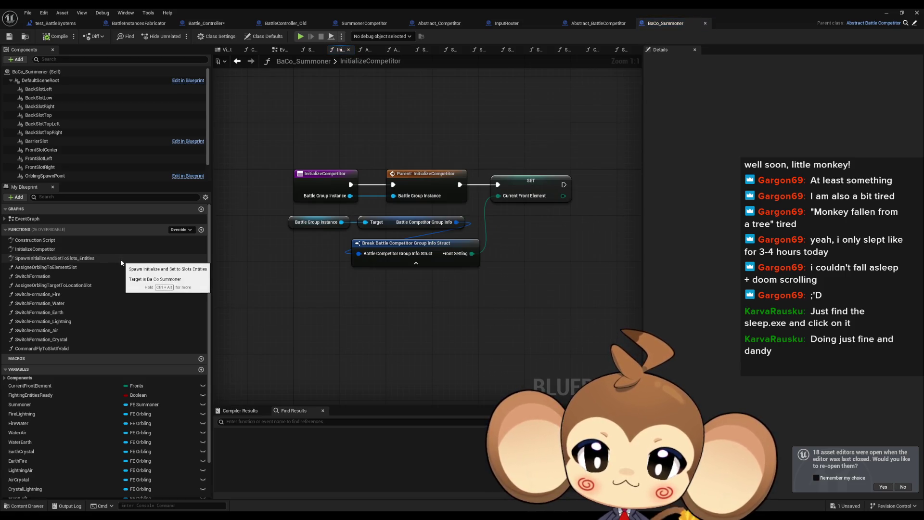
{"action": "double_click", "coordinate": [114, 259]}
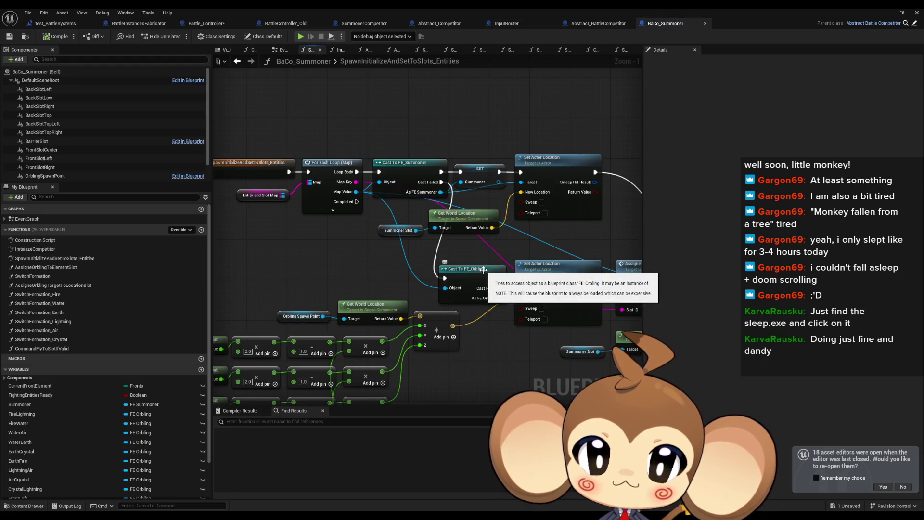
{"action": "scroll", "coordinate": [457, 273], "scroll_direction": "down", "scroll_amount": 1}
{"action": "left_click_drag", "start_coordinate": [414, 270], "coordinate": [459, 266]}
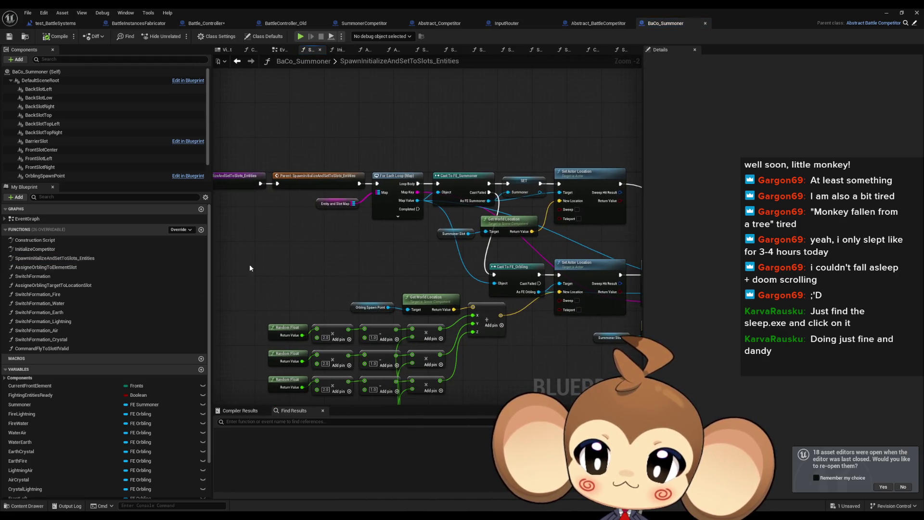
{"action": "left_click", "coordinate": [64, 349]}
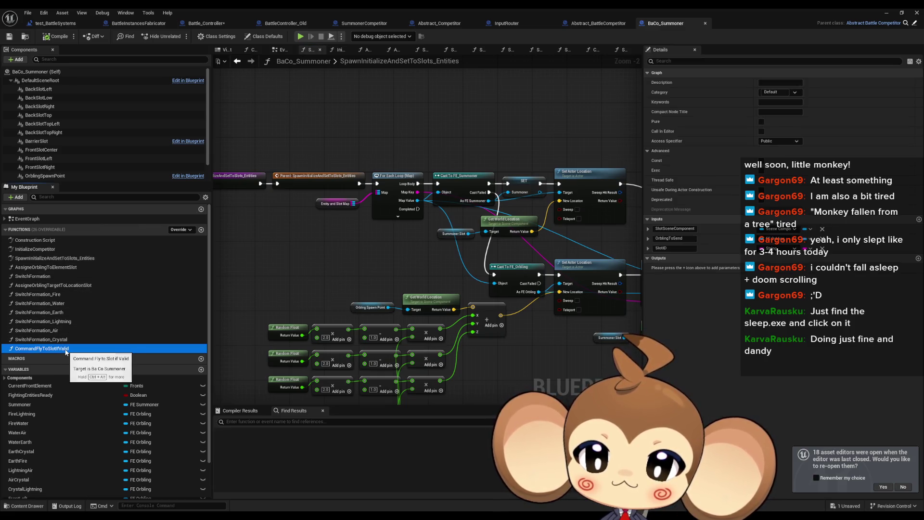
{"action": "double_click", "coordinate": [66, 349]}
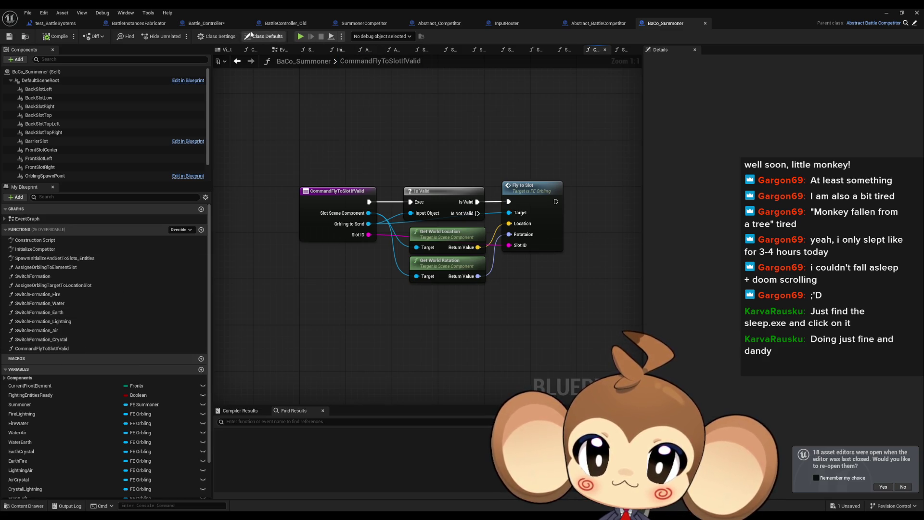
{"action": "left_click", "coordinate": [369, 23]}
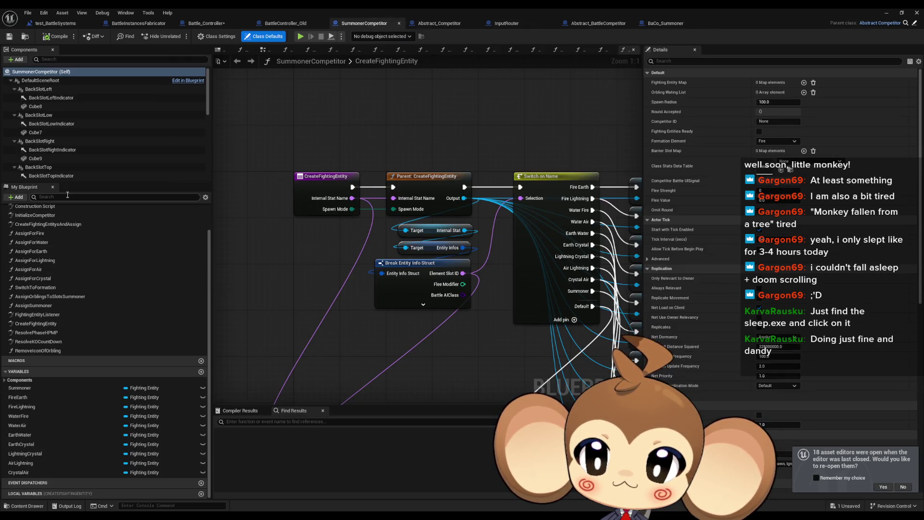
Open and inspect the SwitchToFormation function graph
{"action": "double_click", "coordinate": [35, 287]}
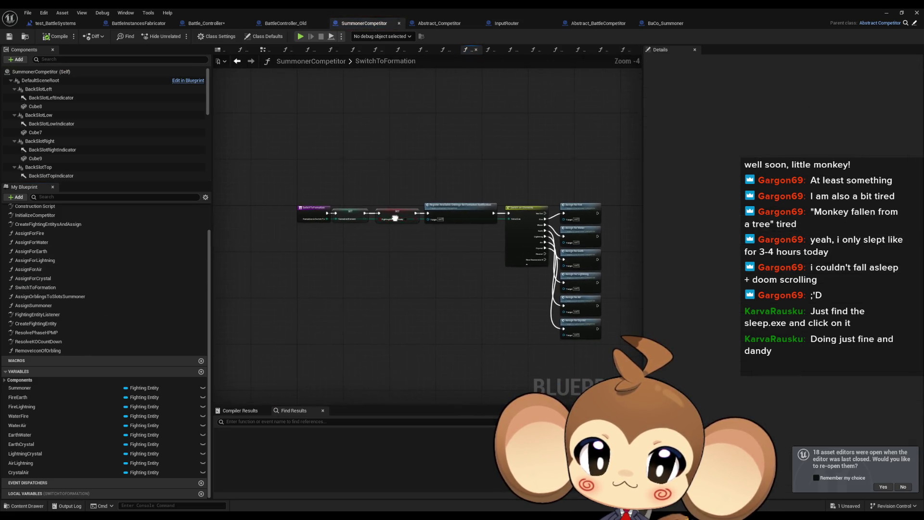
{"action": "scroll", "coordinate": [68, 269], "scroll_direction": "up", "scroll_amount": 2}
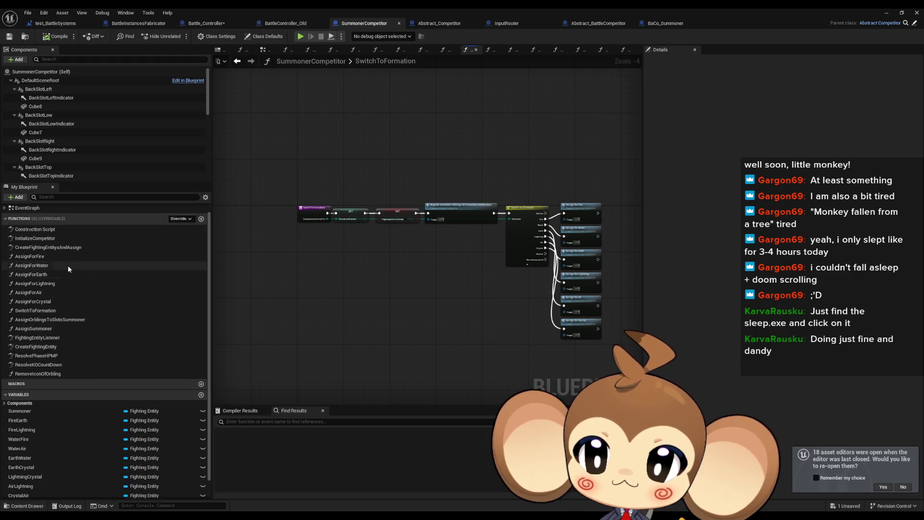
{"action": "scroll", "coordinate": [69, 269], "scroll_direction": "up", "scroll_amount": 1}
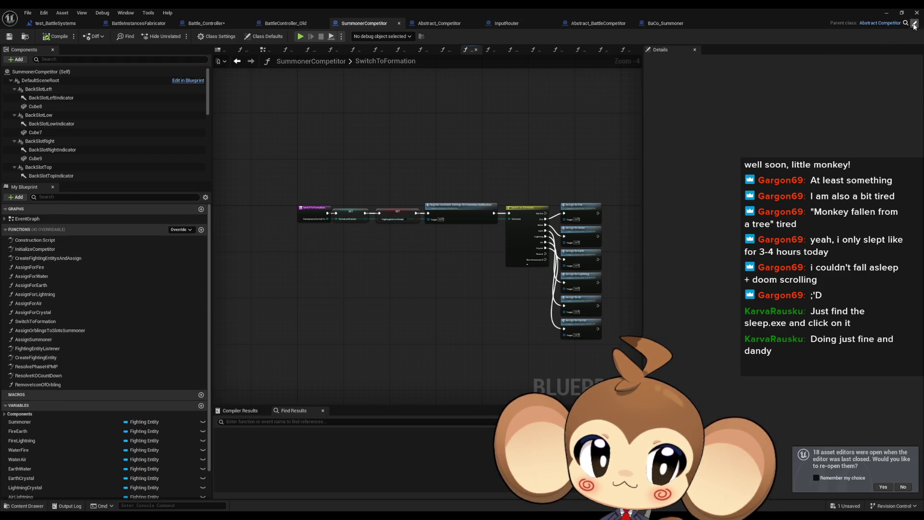
Review Abstract_Competitor's AcceptRound function and its Call Round Accepted node
{"action": "left_click", "coordinate": [915, 24]}
{"action": "scroll", "coordinate": [143, 264], "scroll_direction": "up", "scroll_amount": 8}
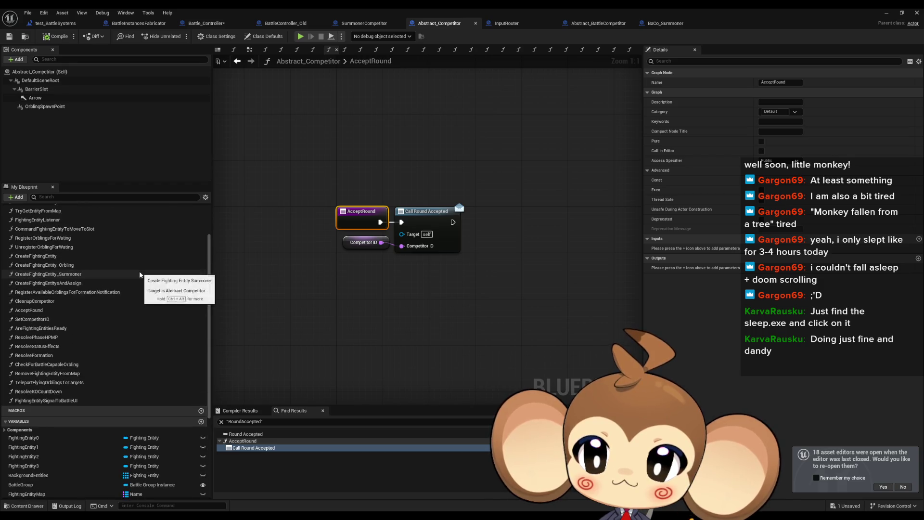
{"action": "scroll", "coordinate": [139, 275], "scroll_direction": "up", "scroll_amount": 3}
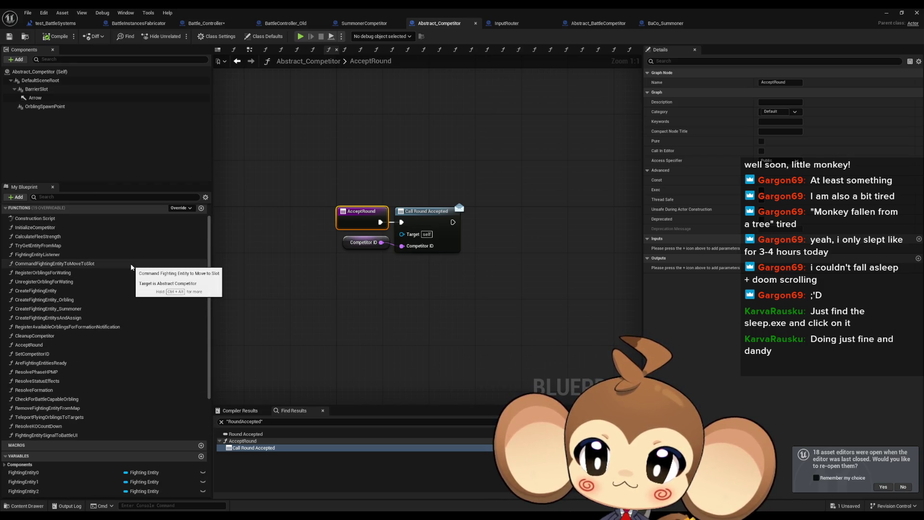
{"action": "left_click", "coordinate": [55, 346]}
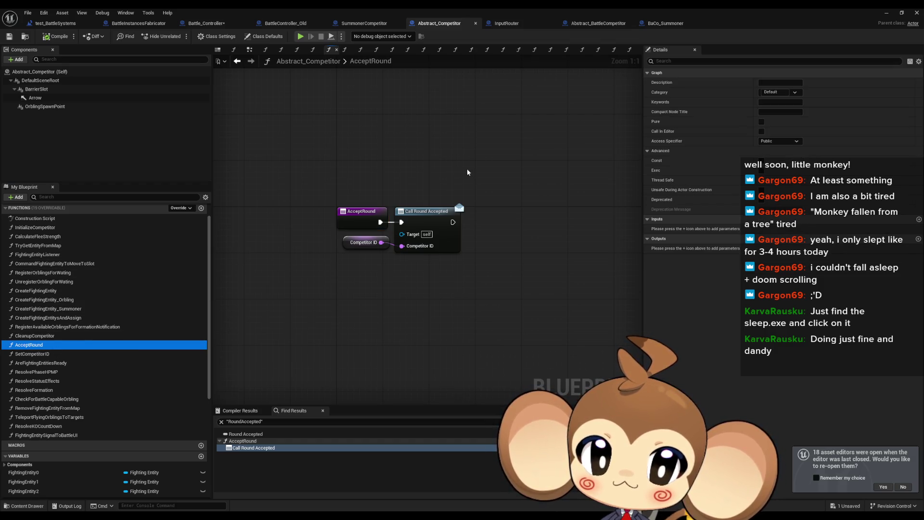
{"action": "left_click", "coordinate": [425, 226]}
{"action": "scroll", "coordinate": [97, 337], "scroll_direction": "down", "scroll_amount": 6}
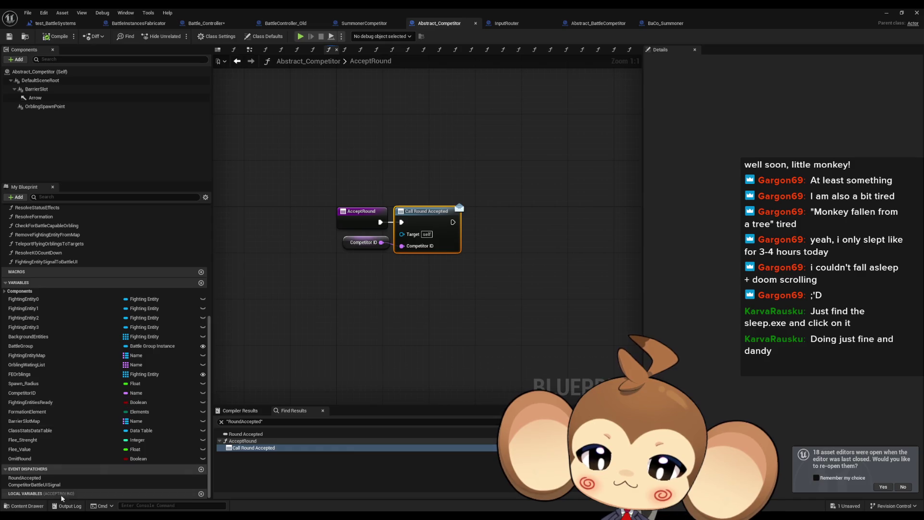
{"action": "left_click", "coordinate": [598, 23]}
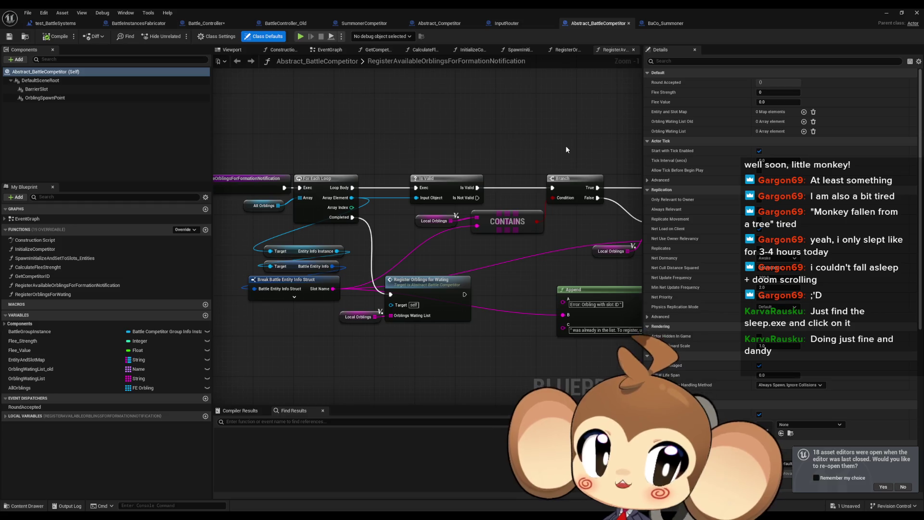
Check the Accept Round call chain in BattleController_Old for reference
{"action": "left_click", "coordinate": [665, 24]}
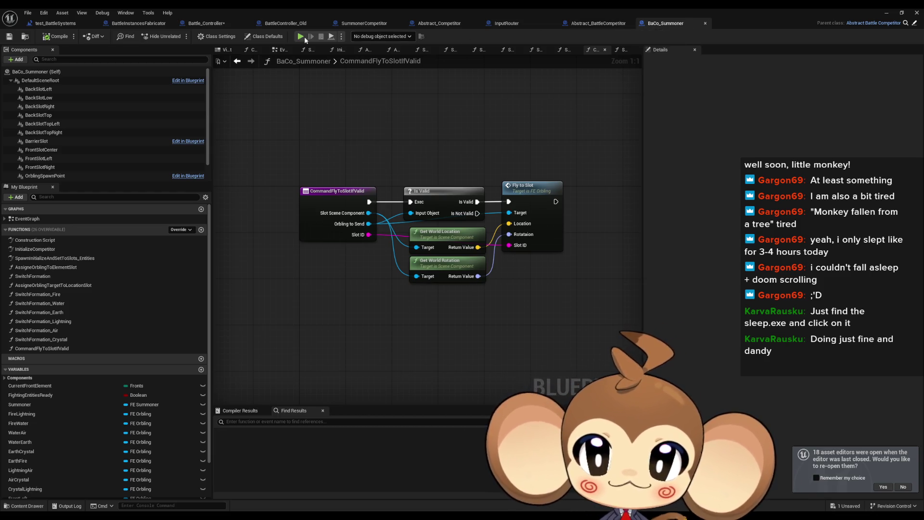
{"action": "left_click", "coordinate": [288, 24]}
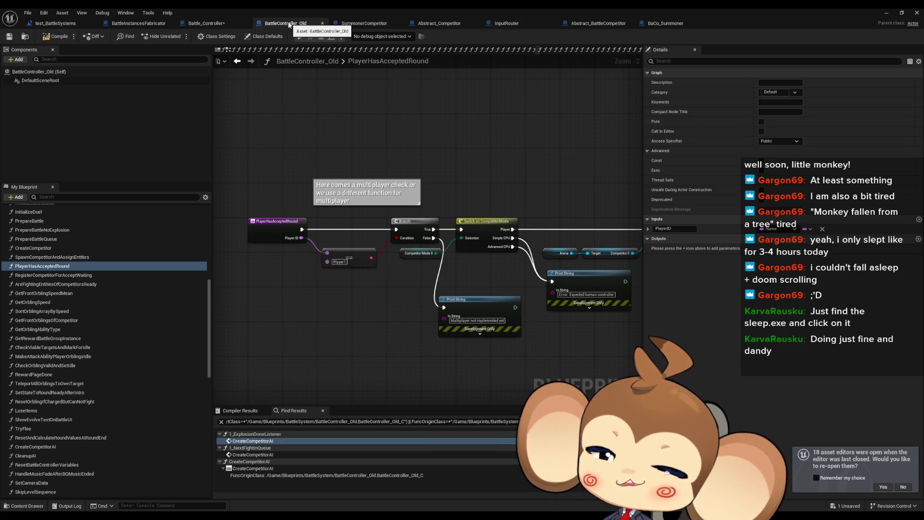
{"action": "left_click_drag", "start_coordinate": [560, 147], "coordinate": [316, 137]}
{"action": "left_click", "coordinate": [430, 214]}
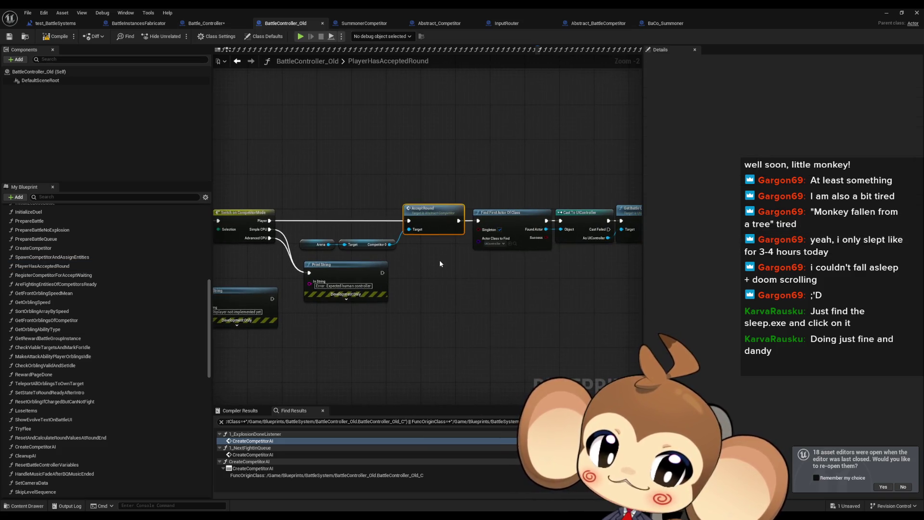
Add Call Round Accepted targeting Battle Competitor 1 with Competitor ID Player1 and position it
{"action": "left_click", "coordinate": [202, 23]}
{"action": "left_click_drag", "start_coordinate": [27, 359], "coordinate": [350, 348]}
{"action": "type", "text": "round acc"}
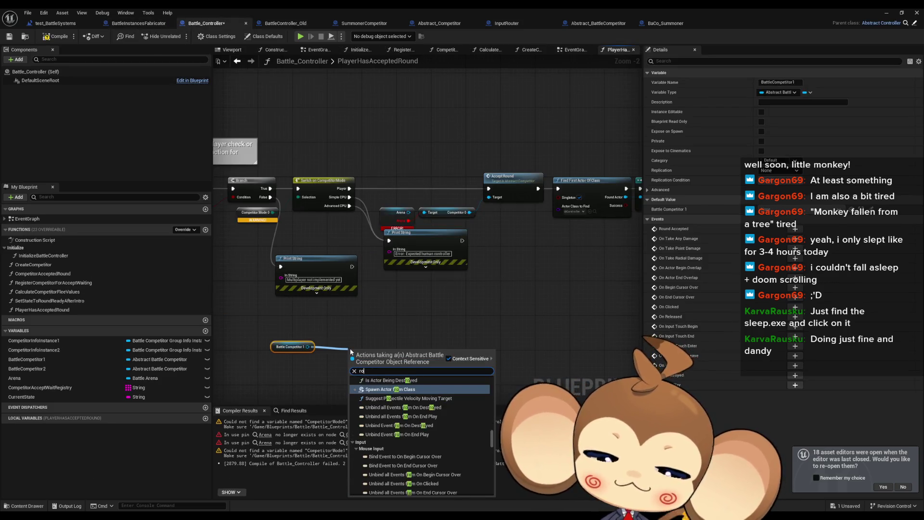
{"action": "key", "text": "Return"}
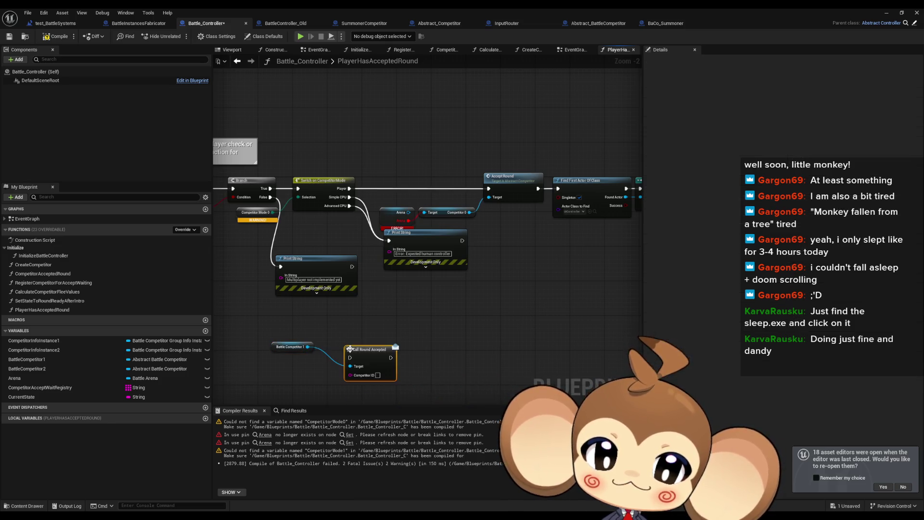
{"action": "mouse_move", "coordinate": [361, 349]}
{"action": "left_mouse_down"}
{"action": "mouse_move", "coordinate": [377, 319]}
{"action": "mouse_move", "coordinate": [487, 298]}
{"action": "left_mouse_up"}
{"action": "left_click", "coordinate": [495, 326]}
{"action": "type", "text": "Player1"}
{"action": "left_click_drag", "start_coordinate": [444, 337], "coordinate": [366, 320]}
{"action": "mouse_move", "coordinate": [478, 306]}
{"action": "left_mouse_down"}
{"action": "mouse_move", "coordinate": [238, 310]}
{"action": "mouse_move", "coordinate": [466, 308]}
{"action": "mouse_move", "coordinate": [422, 308]}
{"action": "mouse_move", "coordinate": [326, 337]}
{"action": "mouse_move", "coordinate": [328, 291]}
{"action": "left_mouse_up"}
Compare the new node with BattleController_Old's Accept Round chain, then return to Battle_Controller
{"action": "left_click_drag", "start_coordinate": [511, 234], "coordinate": [331, 206]}
{"action": "scroll", "coordinate": [392, 209], "scroll_direction": "up", "scroll_amount": 2}
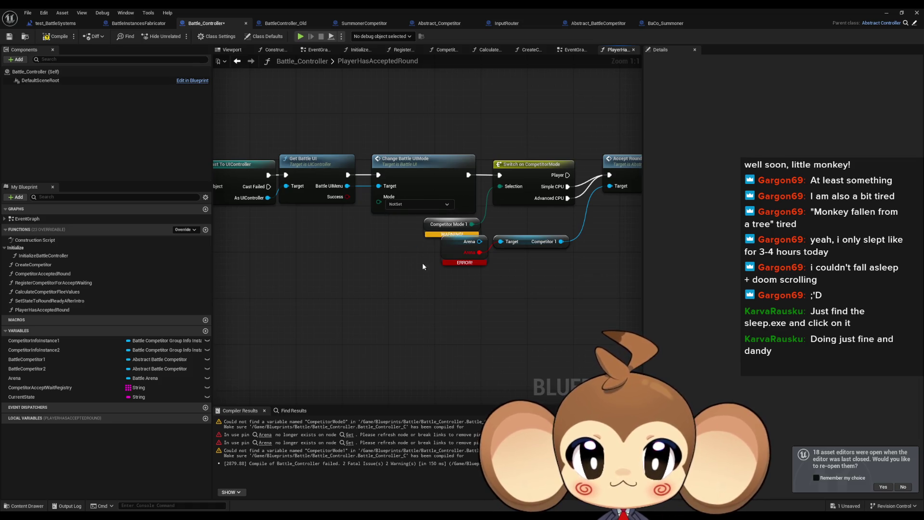
{"action": "left_click_drag", "start_coordinate": [423, 263], "coordinate": [388, 258]}
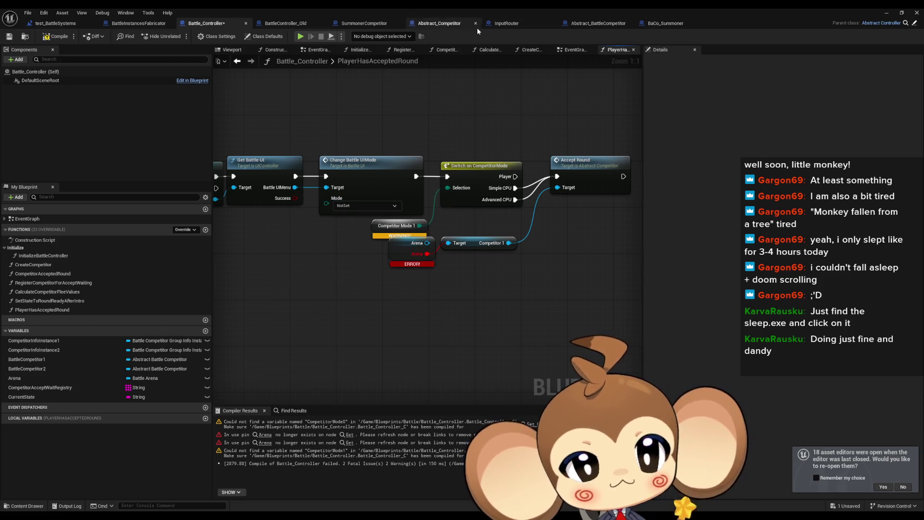
{"action": "left_click", "coordinate": [295, 23]}
{"action": "mouse_move", "coordinate": [554, 190]}
{"action": "left_mouse_down"}
{"action": "mouse_move", "coordinate": [213, 189]}
{"action": "mouse_move", "coordinate": [416, 189]}
{"action": "left_mouse_up"}
{"action": "scroll", "coordinate": [530, 210], "scroll_direction": "up", "scroll_amount": 2}
{"action": "left_click_drag", "start_coordinate": [531, 210], "coordinate": [388, 202]}
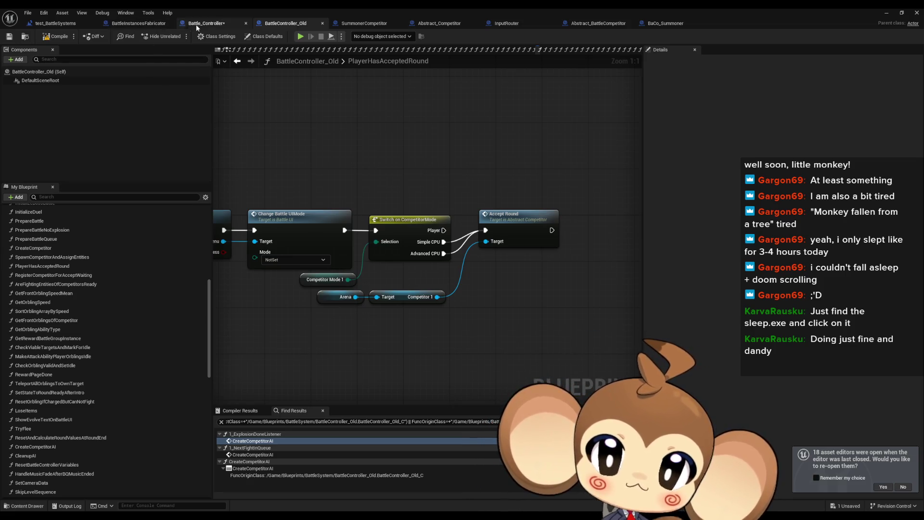
{"action": "left_click", "coordinate": [213, 23]}
{"action": "scroll", "coordinate": [343, 288], "scroll_direction": "down", "scroll_amount": 4}
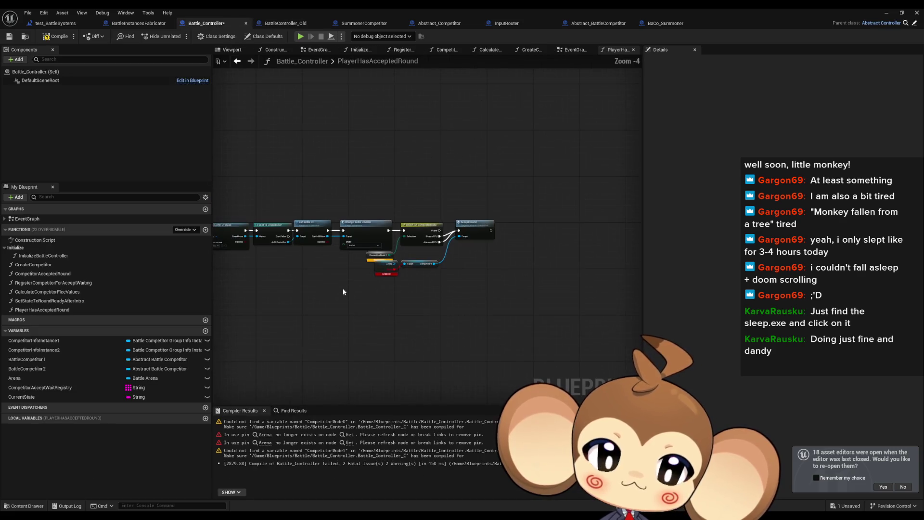
{"action": "scroll", "coordinate": [378, 285], "scroll_direction": "up", "scroll_amount": 3}
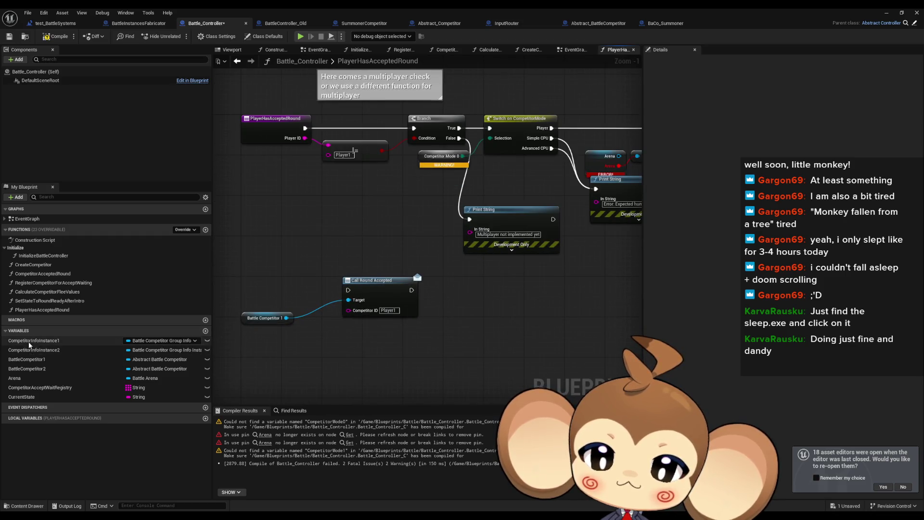
Add a second Call Round Accepted targeting Battle Competitor 2 and delete the old self-targeted call
{"action": "mouse_move", "coordinate": [27, 369]}
{"action": "left_mouse_down"}
{"action": "mouse_move", "coordinate": [289, 358]}
{"action": "mouse_move", "coordinate": [389, 343]}
{"action": "mouse_move", "coordinate": [445, 321]}
{"action": "mouse_move", "coordinate": [467, 325]}
{"action": "mouse_move", "coordinate": [448, 371]}
{"action": "left_mouse_up"}
{"action": "left_click", "coordinate": [415, 308]}
{"action": "key", "text": "ctrl+c"}
{"action": "key", "text": "ctrl+v"}
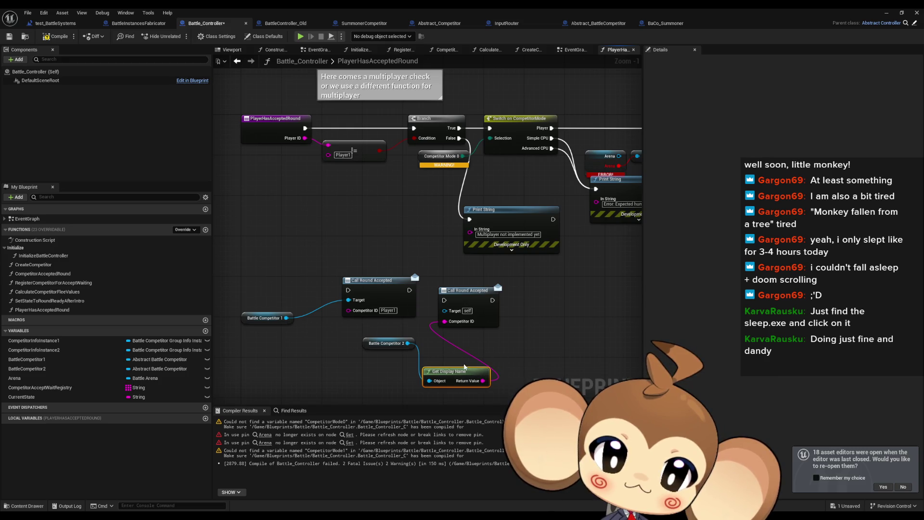
{"action": "key", "text": "Delete"}
{"action": "left_click_drag", "start_coordinate": [407, 343], "coordinate": [470, 360]}
{"action": "type", "text": "call ro"}
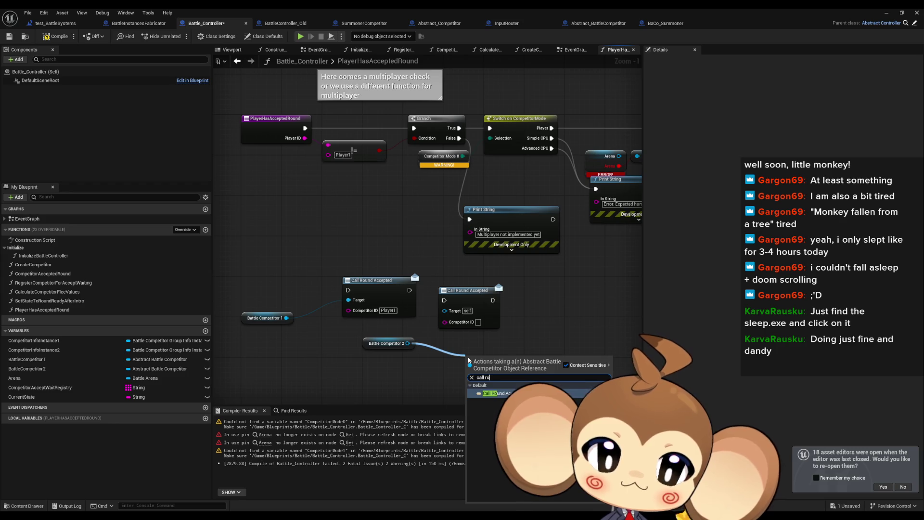
{"action": "key", "text": "Return"}
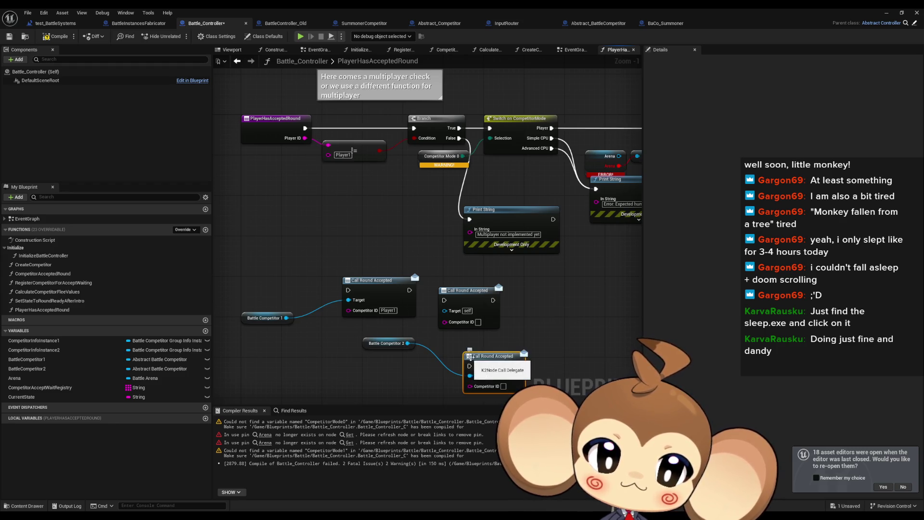
{"action": "left_click", "coordinate": [493, 325]}
{"action": "key", "text": "Delete"}
{"action": "left_click_drag", "start_coordinate": [500, 365], "coordinate": [480, 298]}
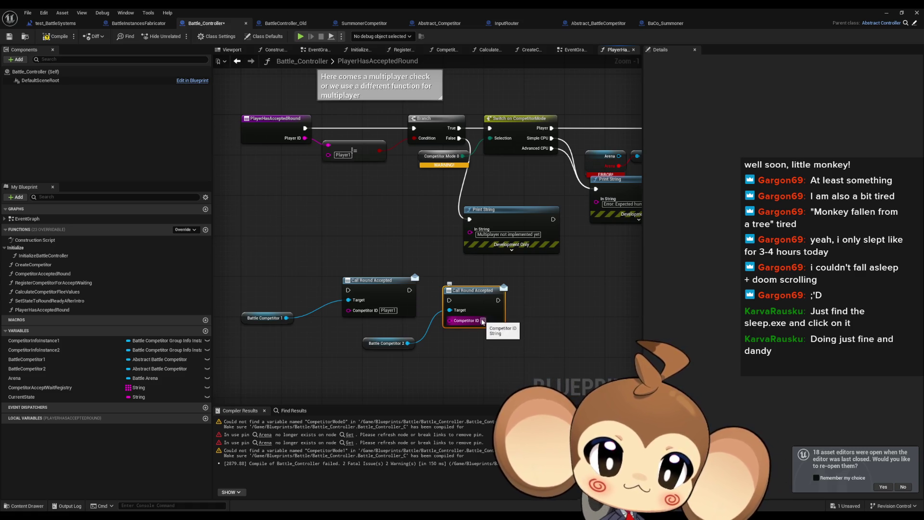
Set Competitor ID to Player2, chain exec from entry through both calls, then compile and save
{"action": "type", "text": "Player2"}
{"action": "key", "text": "Return"}
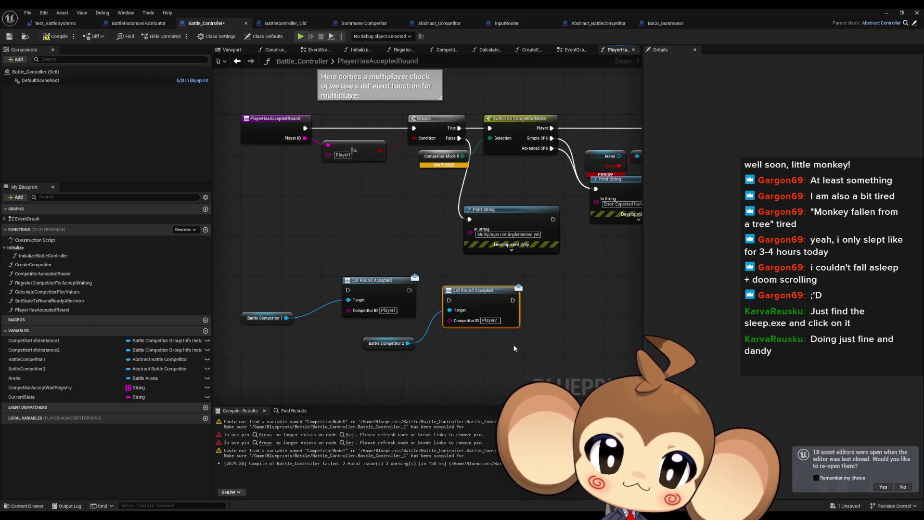
{"action": "left_click_drag", "start_coordinate": [454, 290], "coordinate": [410, 290]}
{"action": "left_click_drag", "start_coordinate": [485, 302], "coordinate": [484, 291]}
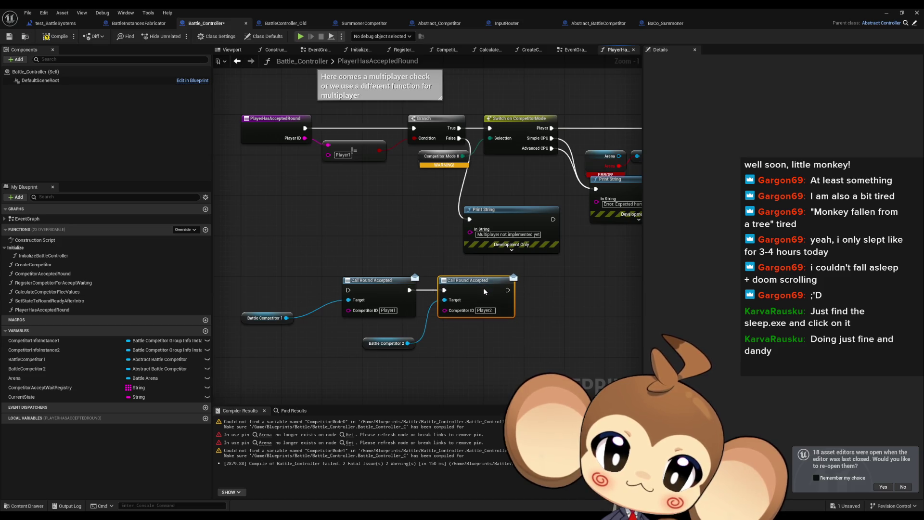
{"action": "mouse_move", "coordinate": [348, 290]}
{"action": "left_mouse_down"}
{"action": "mouse_move", "coordinate": [327, 166]}
{"action": "mouse_move", "coordinate": [305, 130]}
{"action": "mouse_move", "coordinate": [348, 290]}
{"action": "left_mouse_up"}
{"action": "left_click", "coordinate": [298, 227]}
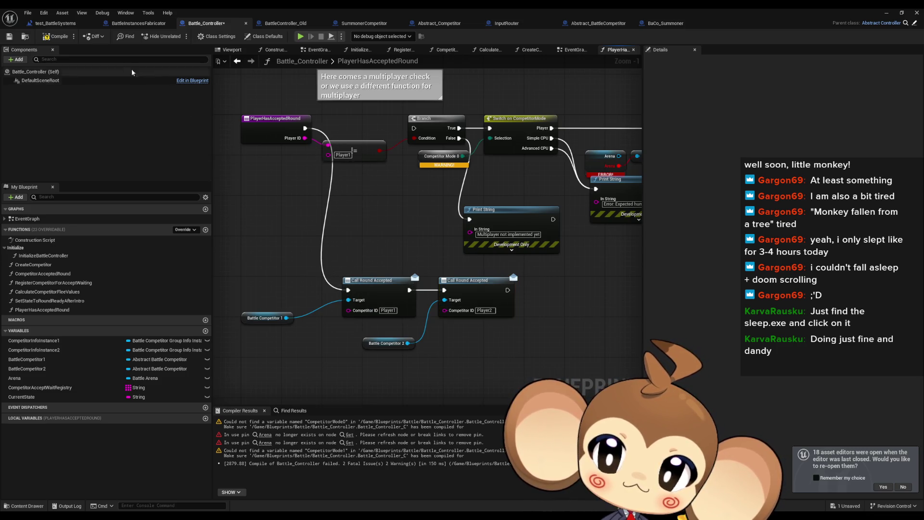
{"action": "key", "text": "ctrl+s"}
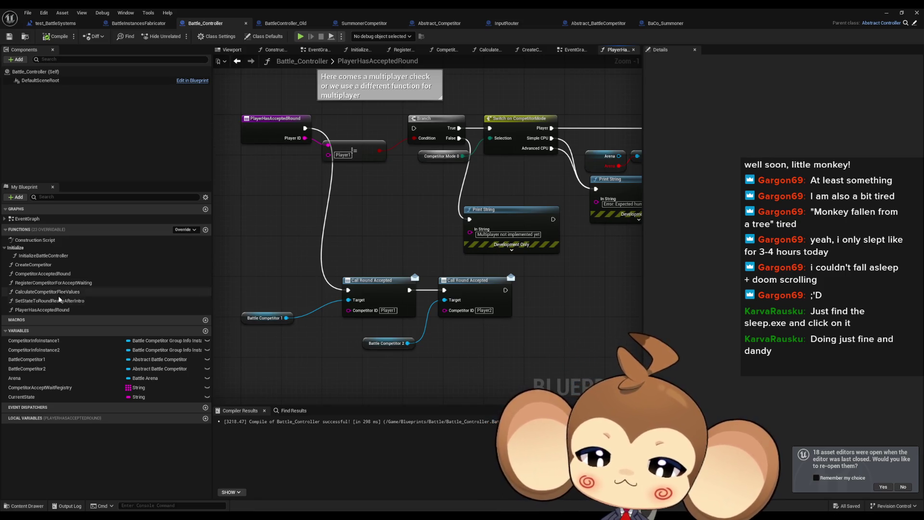
Find references to PlayerHasAcceptedRound by class member in Battle_Controller
{"action": "right_click", "coordinate": [54, 311]}
{"action": "mouse_move", "coordinate": [96, 350]}
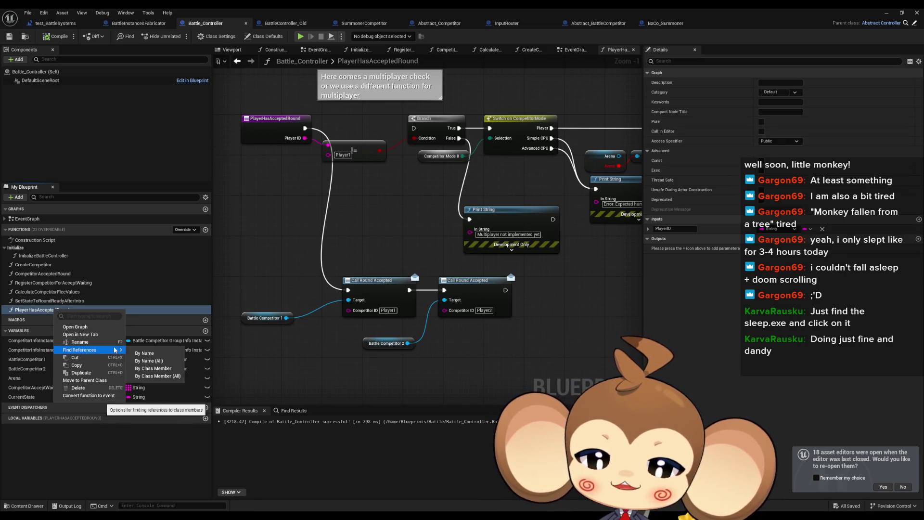
{"action": "left_click", "coordinate": [158, 370]}
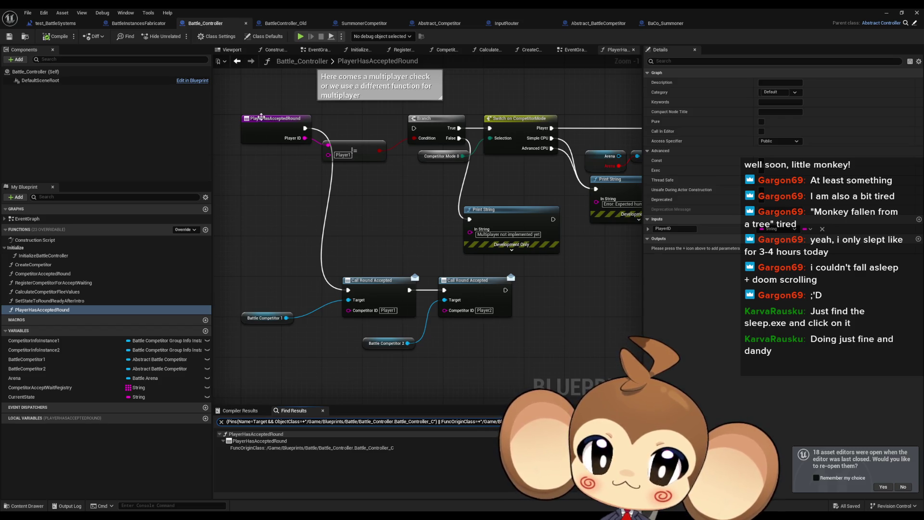
Recentre the PlayerHasAcceptedRound entry node in view, then switch to BattleController_Old
{"action": "right_click", "coordinate": [261, 117]}
{"action": "mouse_move", "coordinate": [298, 201]}
{"action": "left_click", "coordinate": [356, 216]}
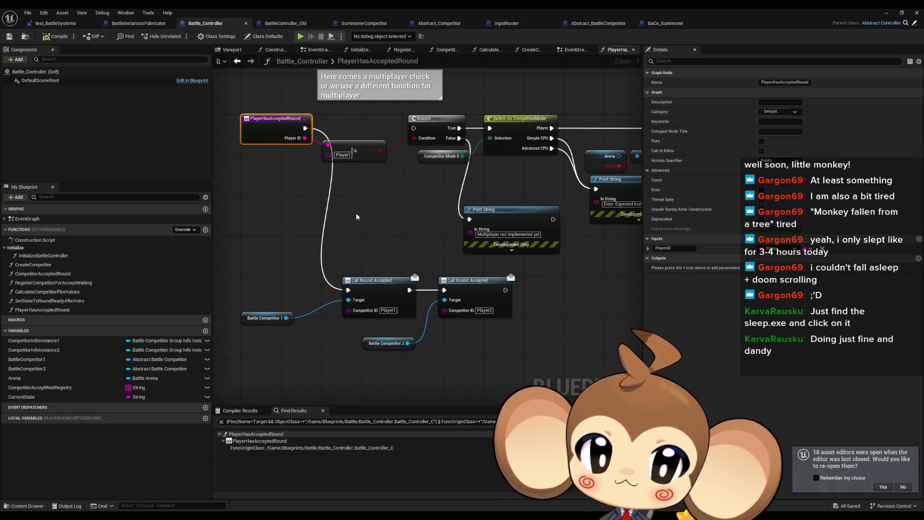
{"action": "left_click", "coordinate": [293, 212]}
{"action": "mouse_move", "coordinate": [293, 212]}
{"action": "left_mouse_down"}
{"action": "mouse_move", "coordinate": [312, 259]}
{"action": "mouse_move", "coordinate": [339, 263]}
{"action": "left_mouse_up"}
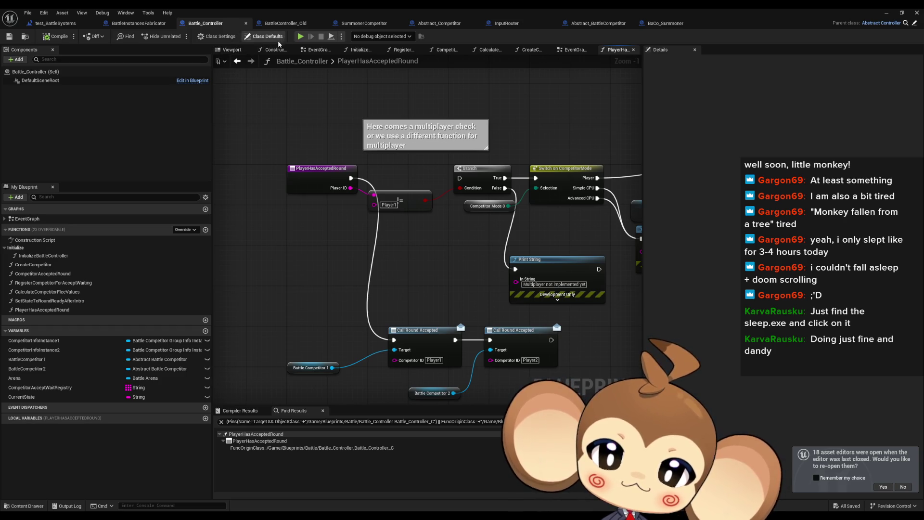
{"action": "left_click", "coordinate": [286, 23]}
Find references to the old PlayerHasAcceptedRound function in BattleController_Old
{"action": "scroll", "coordinate": [471, 315], "scroll_direction": "down", "scroll_amount": 4}
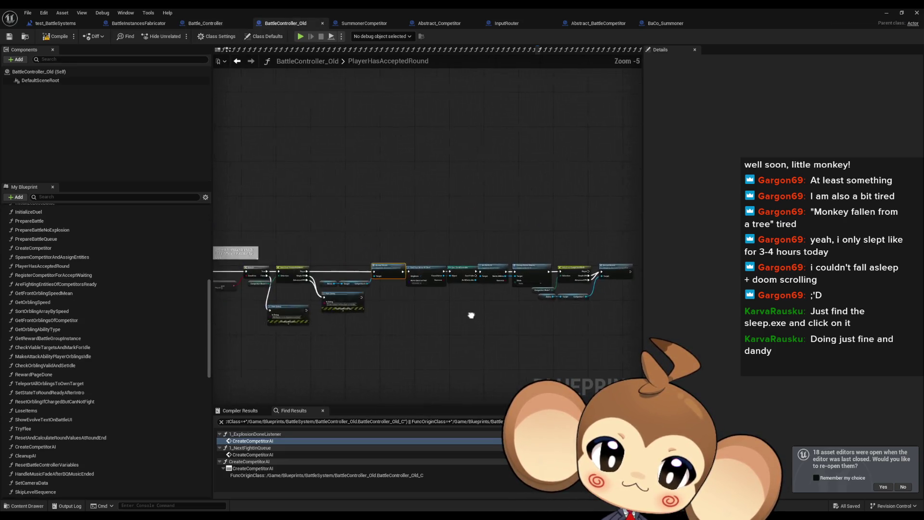
{"action": "scroll", "coordinate": [351, 270], "scroll_direction": "up", "scroll_amount": 5}
{"action": "right_click", "coordinate": [331, 289]}
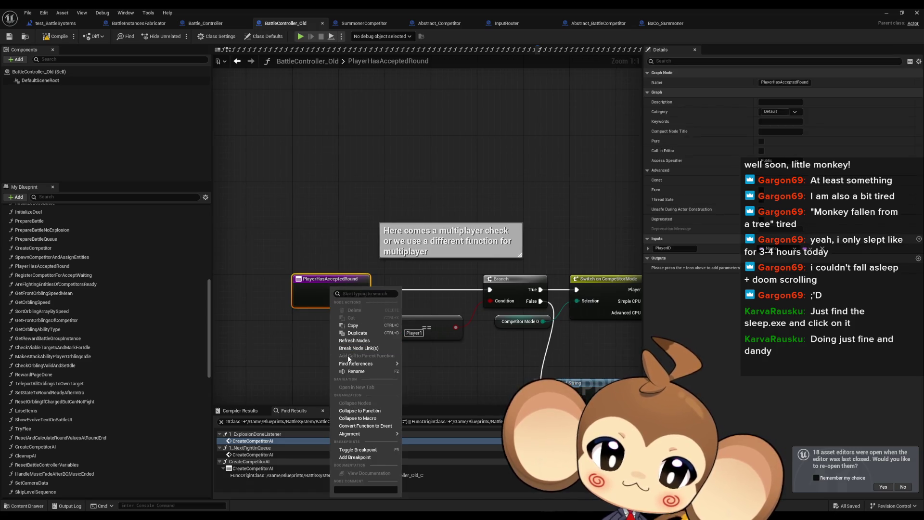
{"action": "mouse_move", "coordinate": [354, 363]}
{"action": "left_click", "coordinate": [423, 380]}
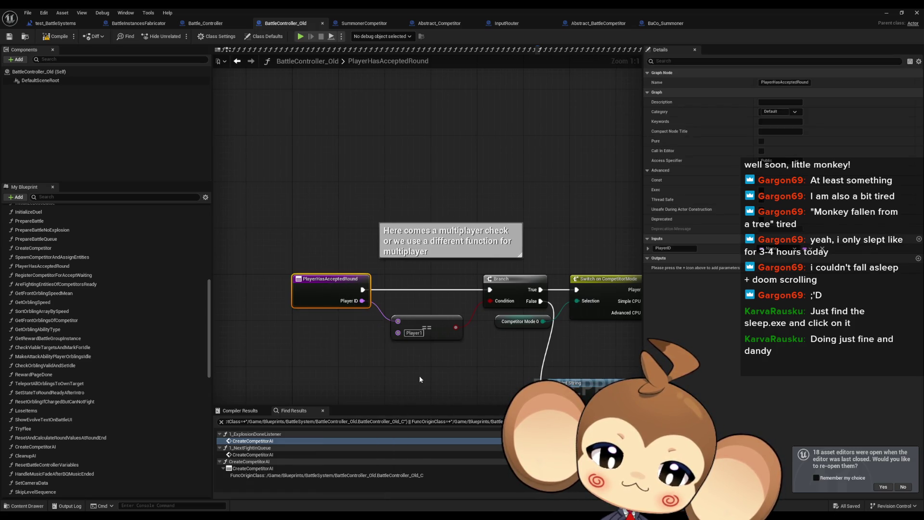
Review the PlayerHasAcceptedRound call inside TryFlee, then view InputRouter's BattleInputPressed graph
{"action": "double_click", "coordinate": [276, 462]}
{"action": "scroll", "coordinate": [527, 364], "scroll_direction": "down", "scroll_amount": 3}
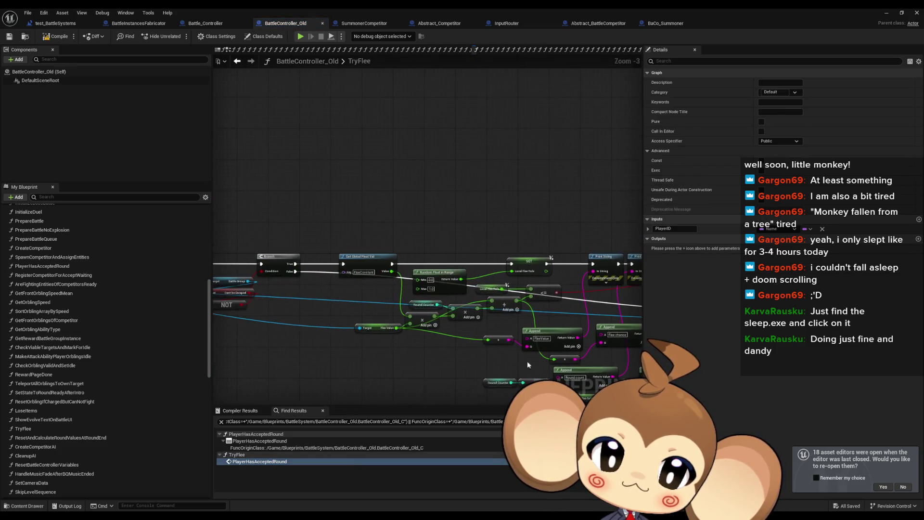
{"action": "left_click_drag", "start_coordinate": [527, 365], "coordinate": [635, 359]}
{"action": "scroll", "coordinate": [454, 306], "scroll_direction": "up", "scroll_amount": 3}
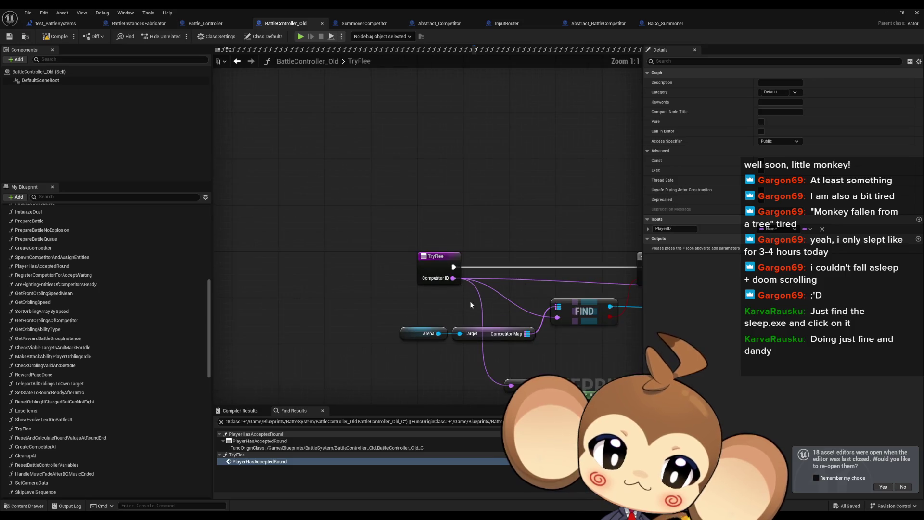
{"action": "scroll", "coordinate": [470, 303], "scroll_direction": "down", "scroll_amount": 2}
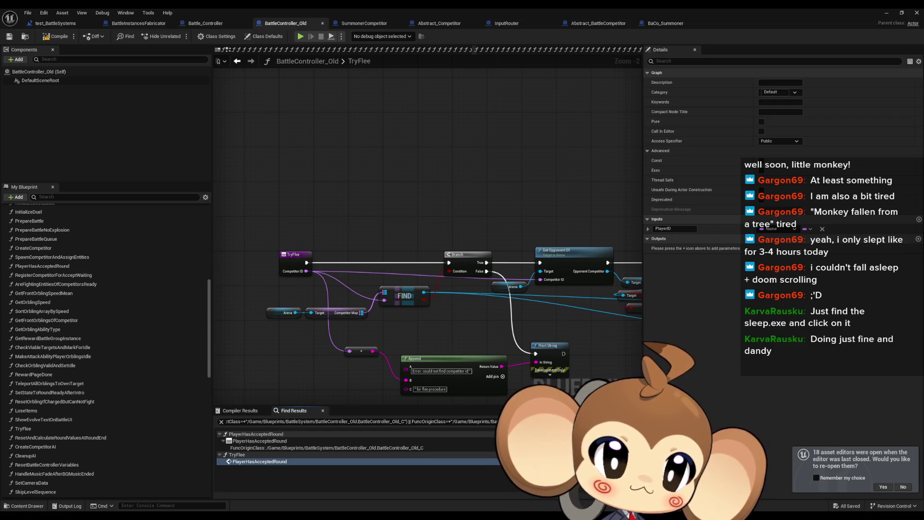
{"action": "mouse_move", "coordinate": [445, 311]}
{"action": "left_mouse_down"}
{"action": "mouse_move", "coordinate": [551, 328]}
{"action": "mouse_move", "coordinate": [490, 316]}
{"action": "mouse_move", "coordinate": [391, 319]}
{"action": "mouse_move", "coordinate": [347, 233]}
{"action": "mouse_move", "coordinate": [447, 329]}
{"action": "left_mouse_up"}
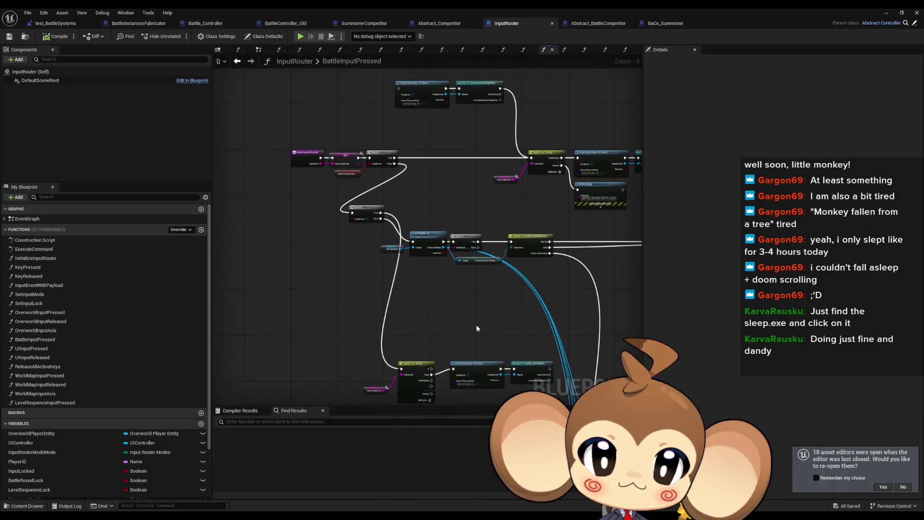
Call Player Has Accepted Round on As Battle Controller with Player ID player1, then minimize the editor
{"action": "scroll", "coordinate": [484, 342], "scroll_direction": "up", "scroll_amount": 3}
{"action": "left_click_drag", "start_coordinate": [472, 281], "coordinate": [456, 328]}
{"action": "type", "text": "accepted"}
{"action": "key", "text": "Return"}
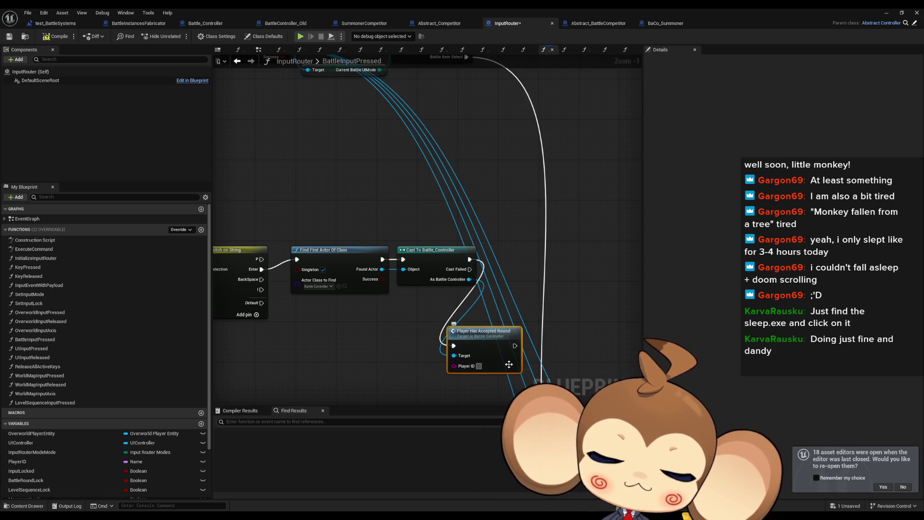
{"action": "type", "text": "player1"}
{"action": "key", "text": "Return"}
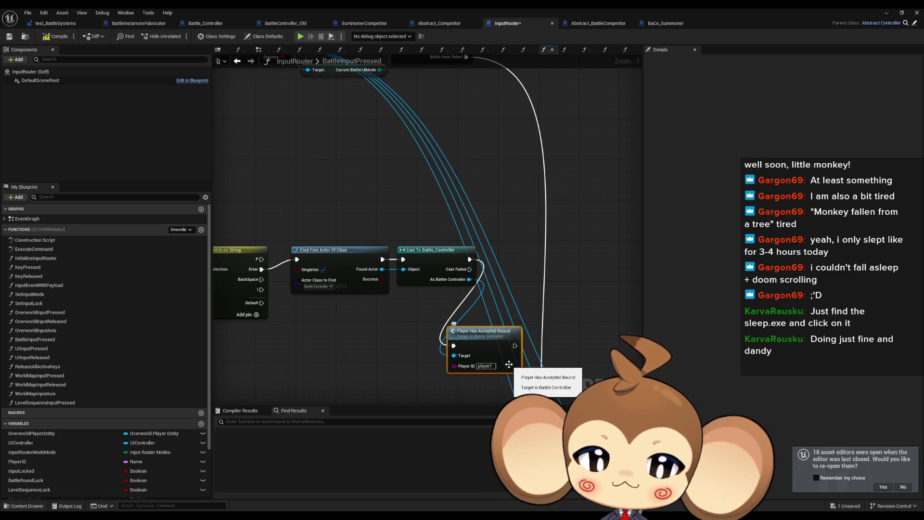
{"action": "mouse_move", "coordinate": [474, 336]}
{"action": "left_mouse_down"}
{"action": "mouse_move", "coordinate": [534, 257]}
{"action": "mouse_move", "coordinate": [519, 256]}
{"action": "left_mouse_up"}
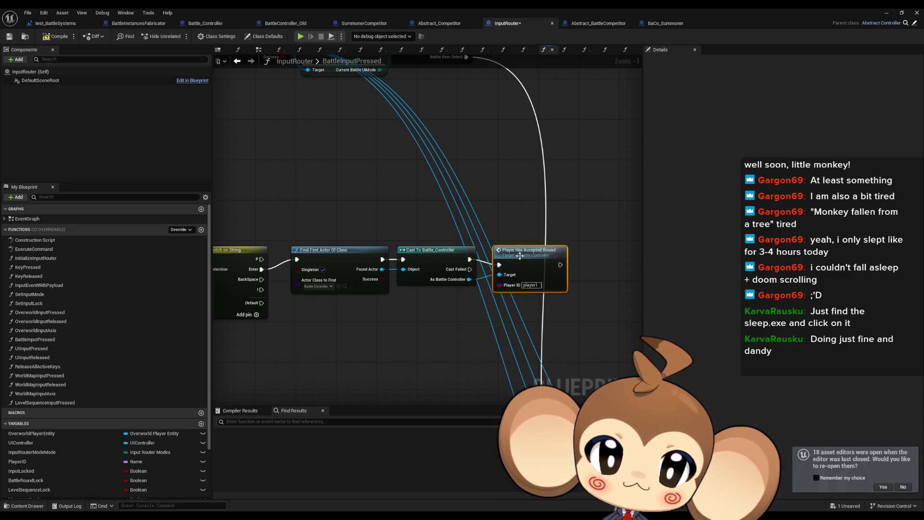
{"action": "left_click", "coordinate": [886, 12]}
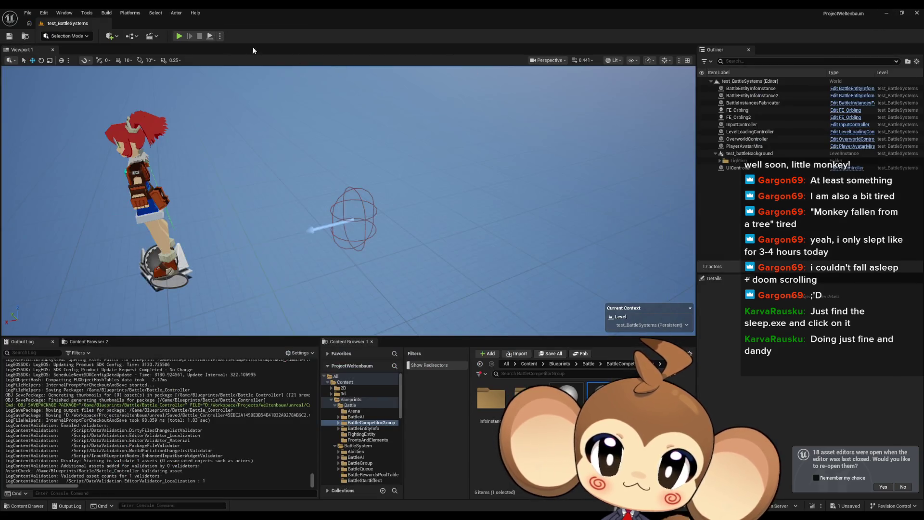
Run a test play session of test_BattleSystems, then stop it
{"action": "left_click", "coordinate": [182, 38]}
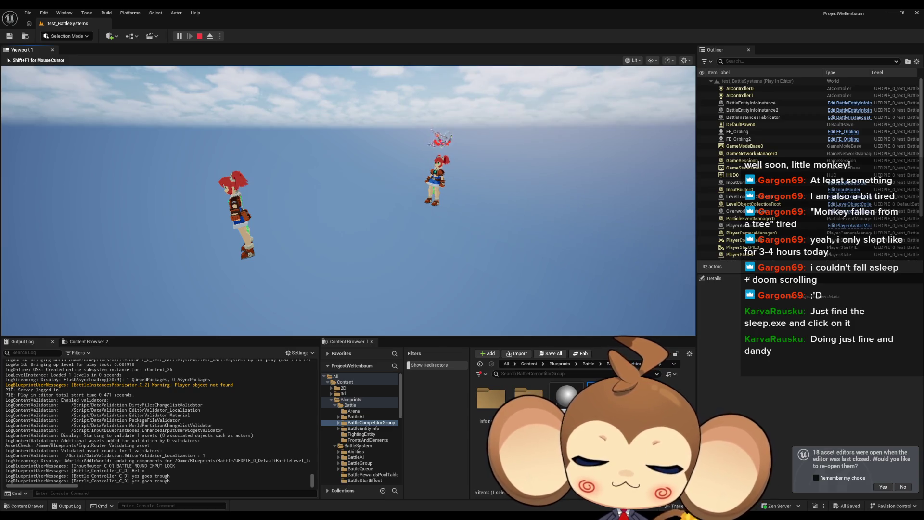
{"action": "key", "text": "shift+F1"}
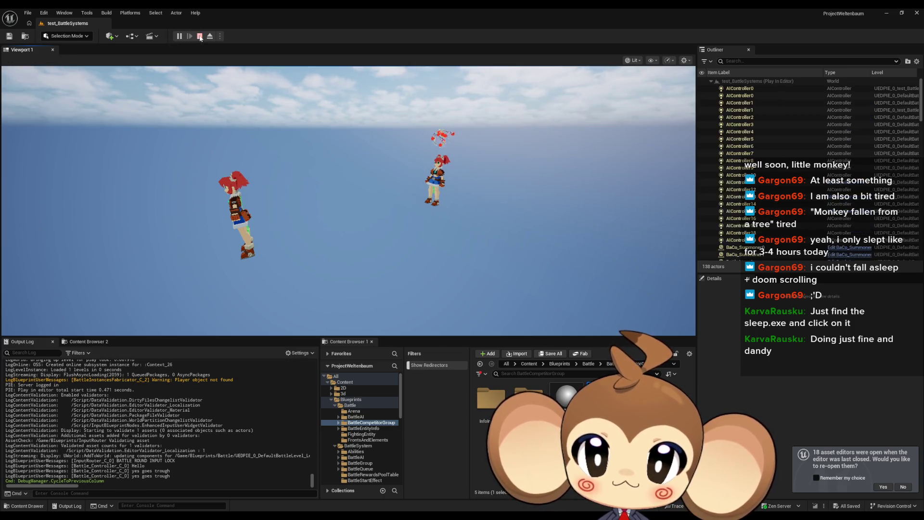
{"action": "left_click", "coordinate": [200, 37]}
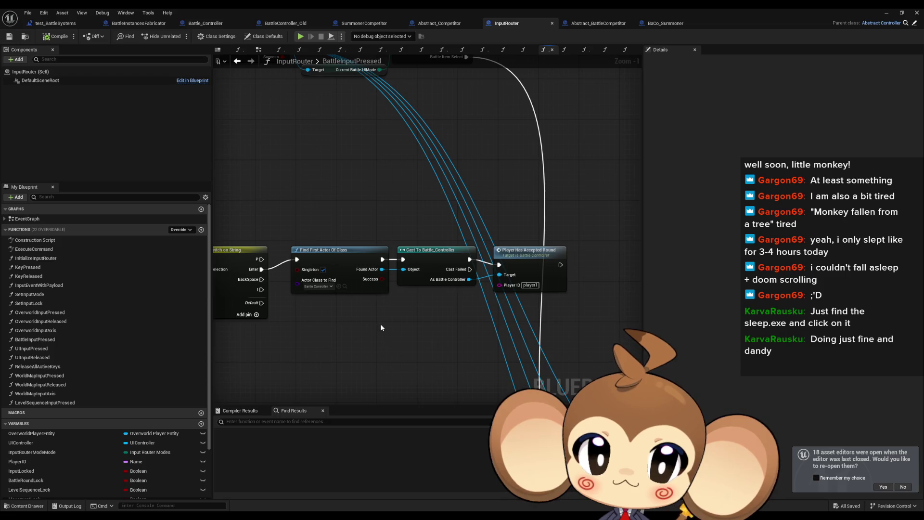
Add a breakpoint on the first Call Round Accepted node in PlayerHasAcceptedRound
{"action": "double_click", "coordinate": [540, 250]}
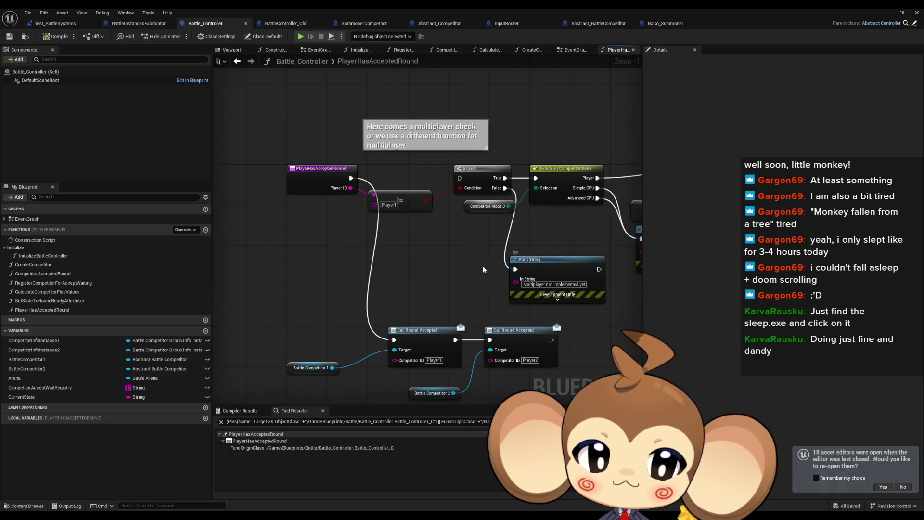
{"action": "left_click", "coordinate": [411, 328]}
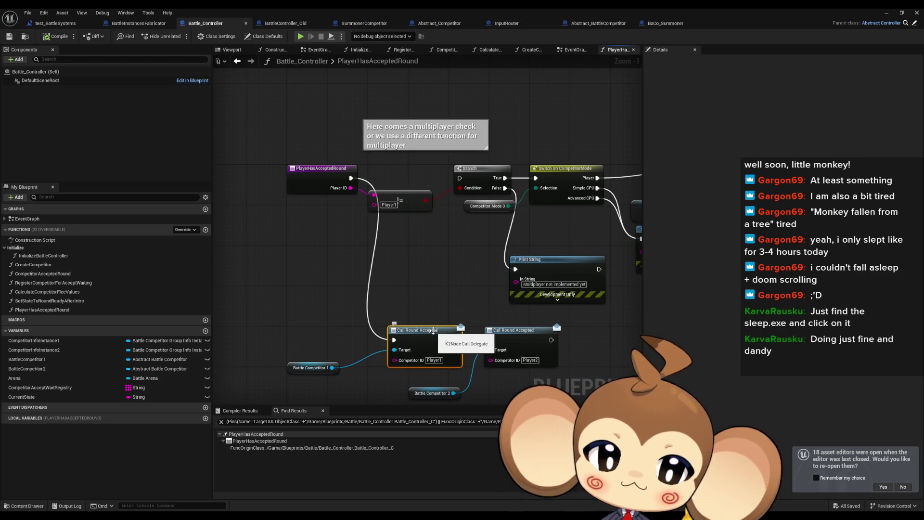
{"action": "right_click", "coordinate": [434, 331]}
{"action": "left_click", "coordinate": [457, 292]}
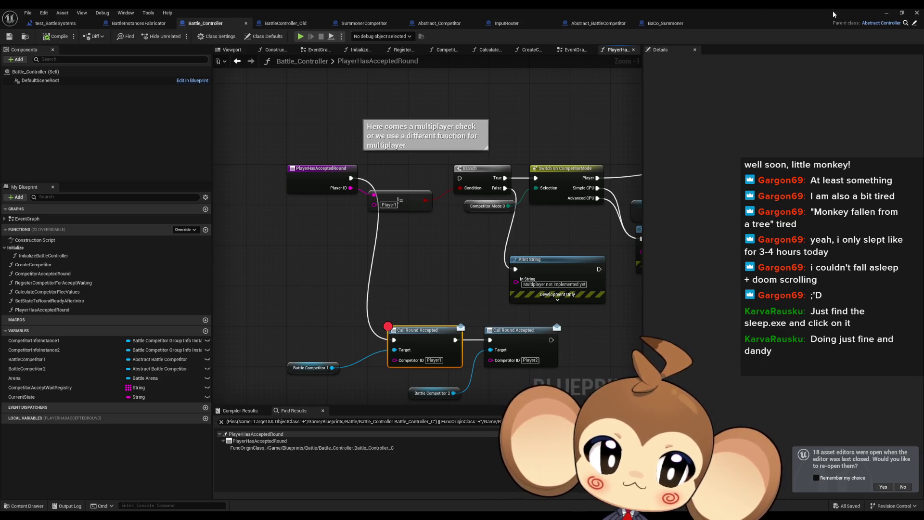
Play the level until the breakpoint hits, then step into CompetitorAcceptedRound
{"action": "left_click", "coordinate": [888, 10]}
{"action": "left_click", "coordinate": [179, 36]}
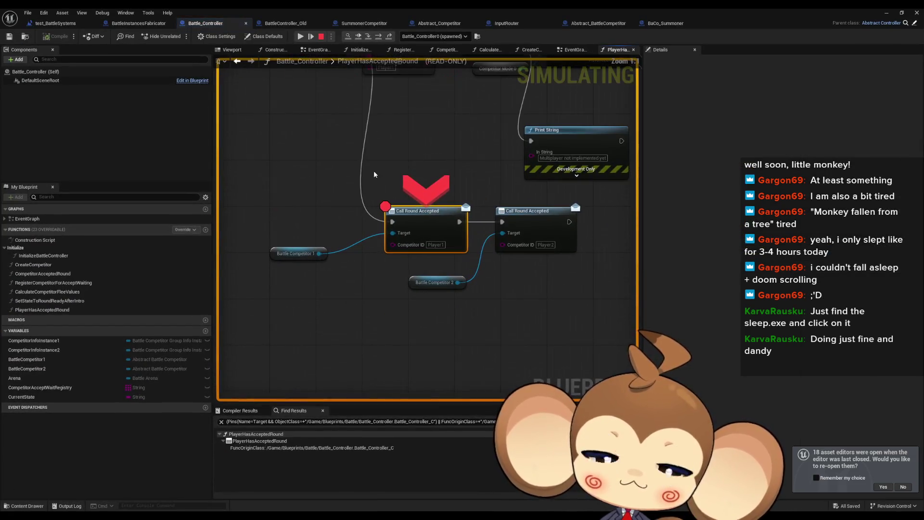
{"action": "left_click", "coordinate": [369, 36]}
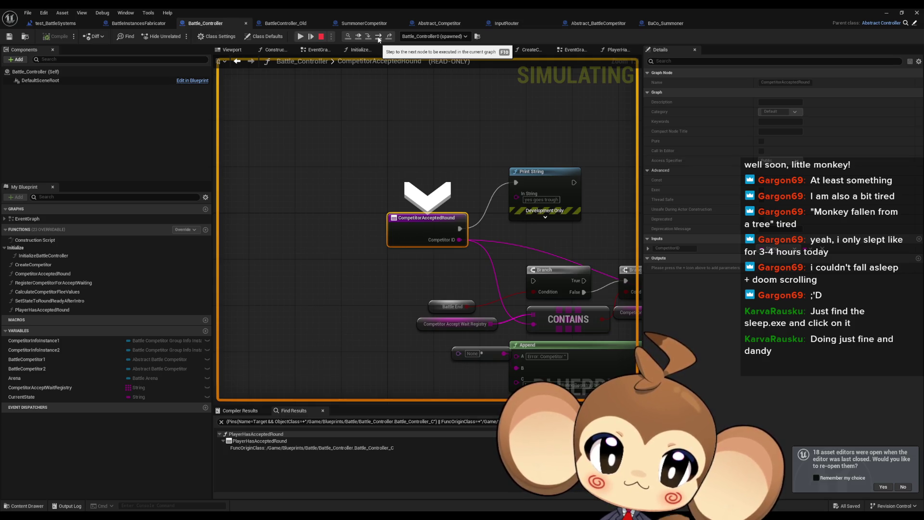
{"action": "left_click", "coordinate": [378, 39]}
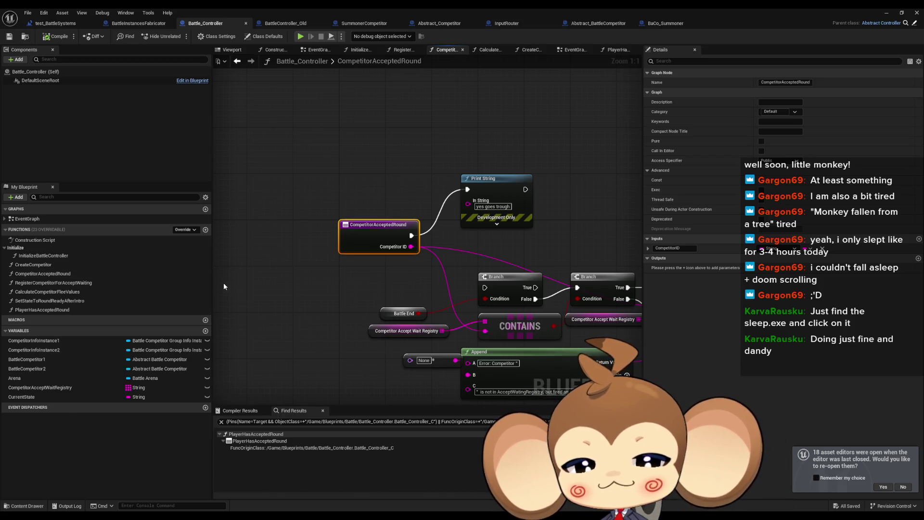
{"action": "left_click_drag", "start_coordinate": [471, 289], "coordinate": [336, 251]}
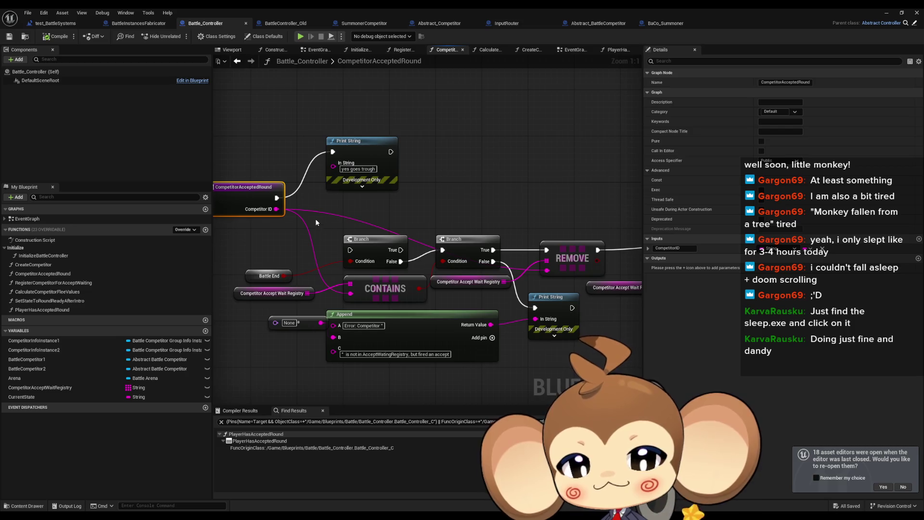
{"action": "mouse_move", "coordinate": [438, 216]}
{"action": "left_mouse_down"}
{"action": "mouse_move", "coordinate": [394, 218]}
{"action": "mouse_move", "coordinate": [389, 195]}
{"action": "mouse_move", "coordinate": [362, 187]}
{"action": "mouse_move", "coordinate": [460, 186]}
{"action": "left_mouse_up"}
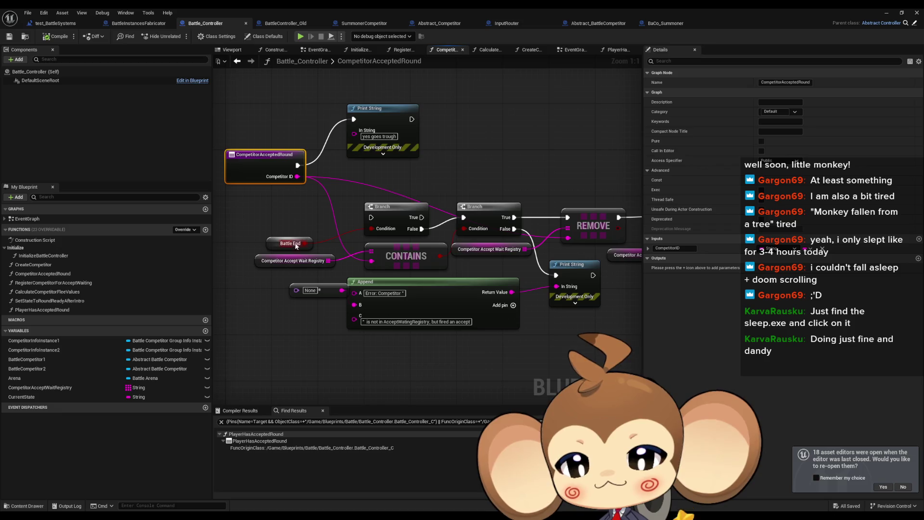
{"action": "left_click", "coordinate": [289, 244]}
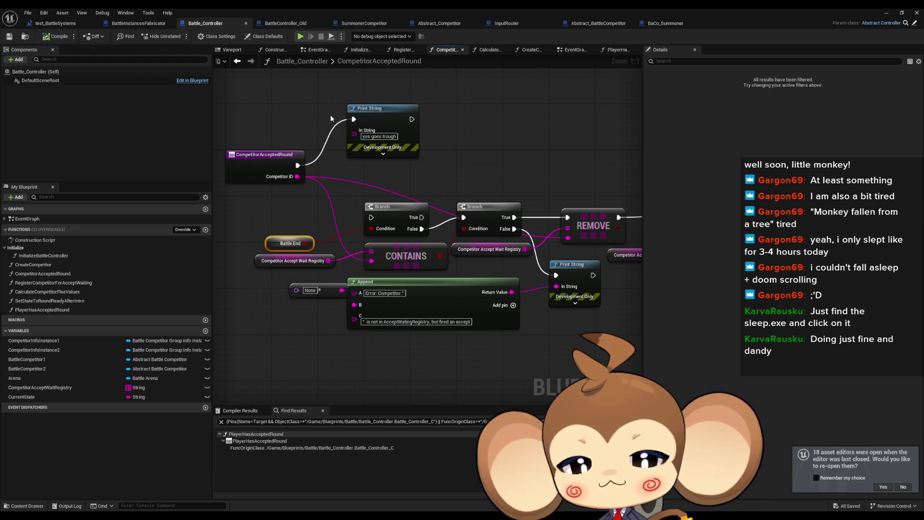
{"action": "left_click_drag", "start_coordinate": [298, 165], "coordinate": [371, 218]}
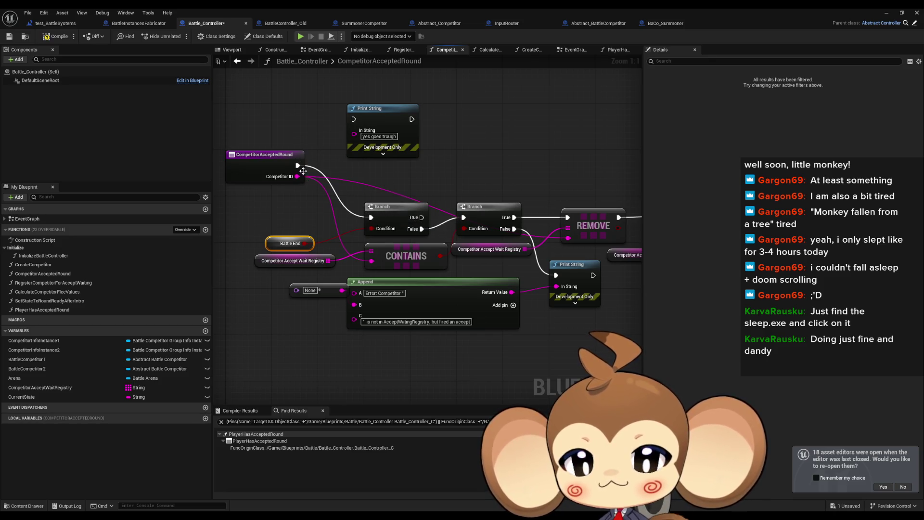
Move the None node aside and pan along CompetitorAcceptedRound's exec chain to Run Next and SET
{"action": "mouse_move", "coordinate": [548, 169]}
{"action": "left_mouse_down"}
{"action": "mouse_move", "coordinate": [386, 167]}
{"action": "mouse_move", "coordinate": [517, 172]}
{"action": "mouse_move", "coordinate": [515, 157]}
{"action": "left_mouse_up"}
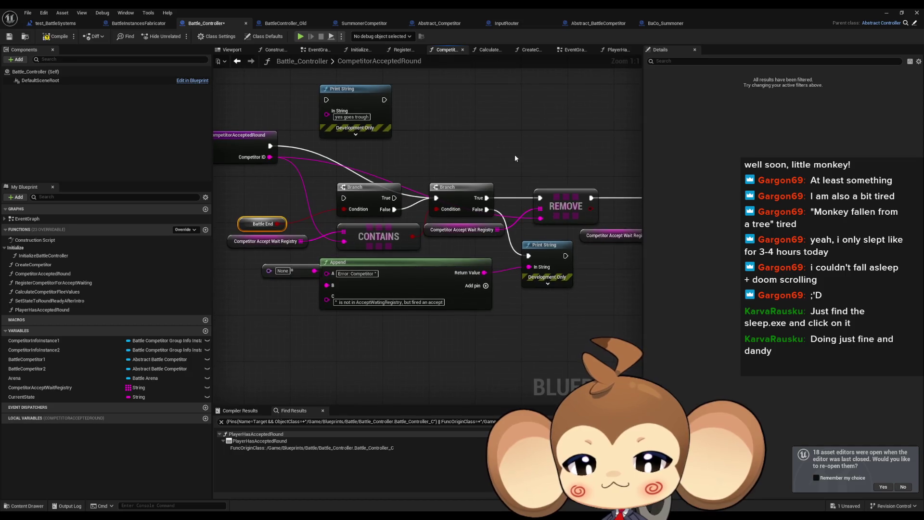
{"action": "left_click_drag", "start_coordinate": [284, 278], "coordinate": [244, 295]}
{"action": "left_click_drag", "start_coordinate": [270, 157], "coordinate": [327, 286]}
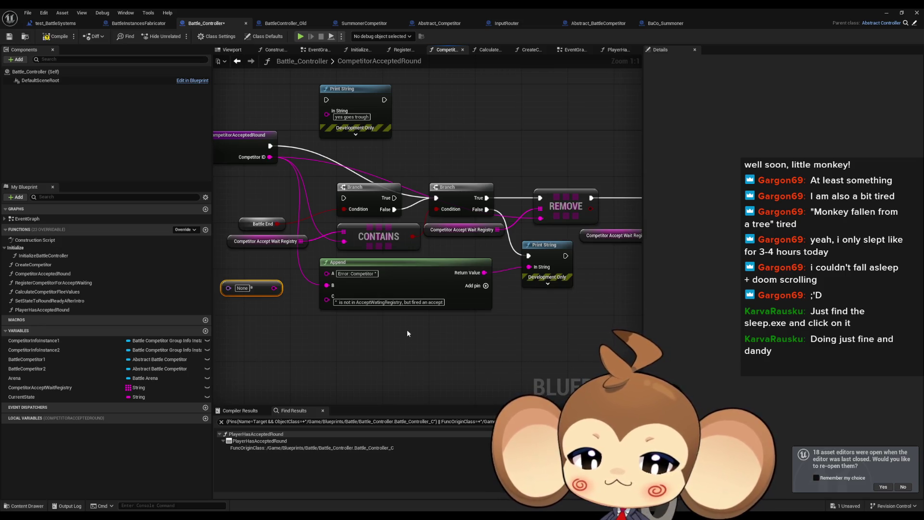
{"action": "left_click_drag", "start_coordinate": [568, 268], "coordinate": [433, 273]}
{"action": "left_click_drag", "start_coordinate": [513, 274], "coordinate": [363, 268]}
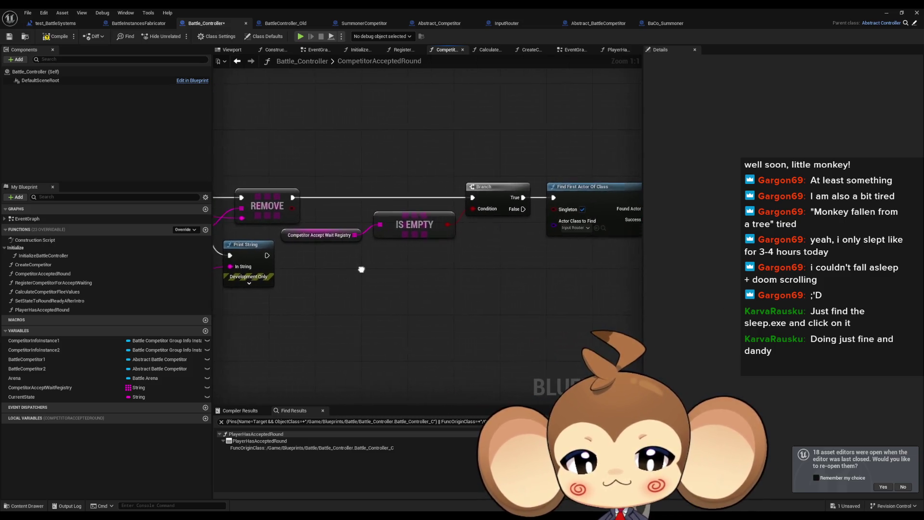
{"action": "left_click_drag", "start_coordinate": [468, 278], "coordinate": [286, 267]}
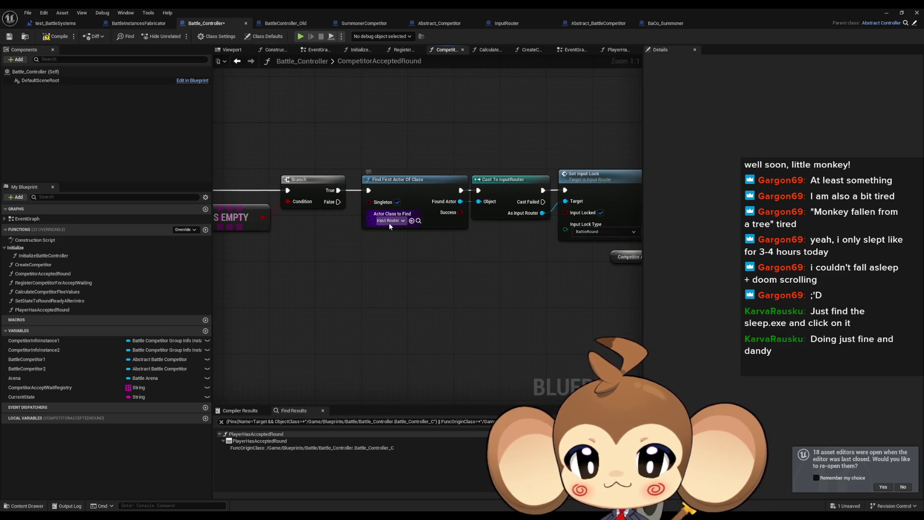
{"action": "left_click_drag", "start_coordinate": [534, 226], "coordinate": [405, 231]}
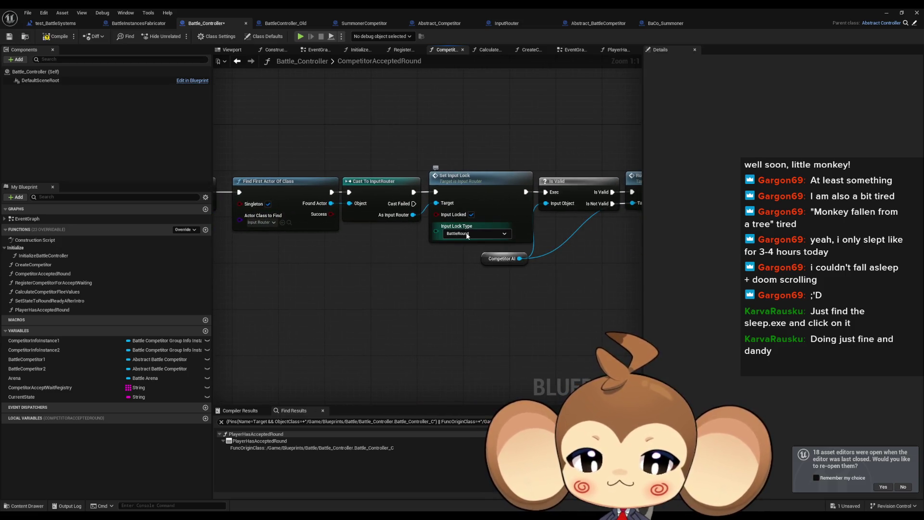
{"action": "left_click_drag", "start_coordinate": [439, 262], "coordinate": [292, 261]}
Lift Is Valid and Run Next Competitor AIProcedure off the line, wiring Set Input Lock straight to SET
{"action": "left_click", "coordinate": [319, 263]}
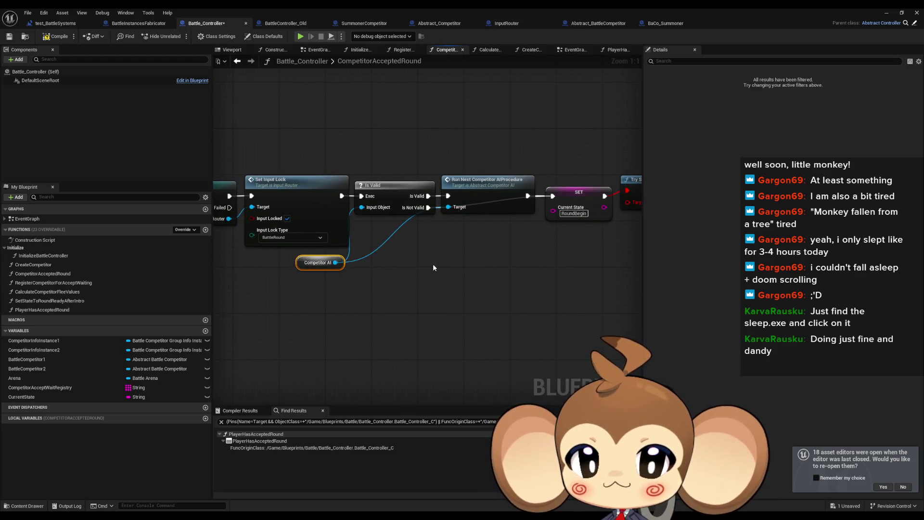
{"action": "left_click_drag", "start_coordinate": [433, 268], "coordinate": [392, 282]}
{"action": "left_click_drag", "start_coordinate": [369, 157], "coordinate": [463, 239]}
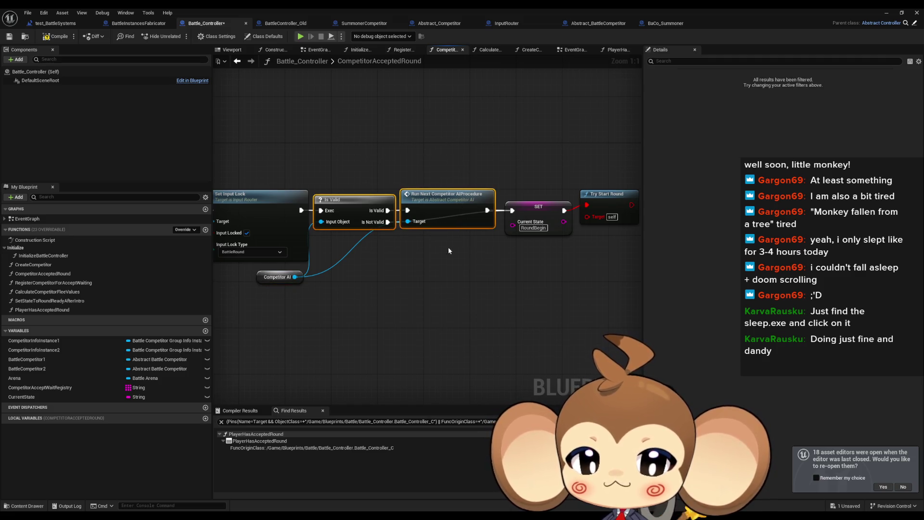
{"action": "left_click", "coordinate": [539, 216]}
{"action": "mouse_move", "coordinate": [359, 173]}
{"action": "left_mouse_down"}
{"action": "mouse_move", "coordinate": [451, 205]}
{"action": "mouse_move", "coordinate": [462, 131]}
{"action": "left_mouse_up"}
{"action": "mouse_move", "coordinate": [311, 210]}
{"action": "left_mouse_down"}
{"action": "mouse_move", "coordinate": [476, 218]}
{"action": "mouse_move", "coordinate": [587, 205]}
{"action": "left_mouse_up"}
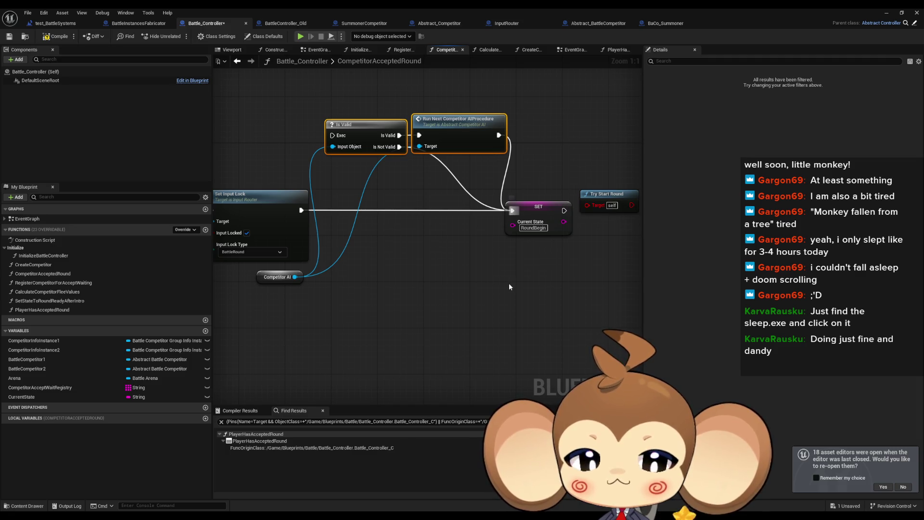
{"action": "left_click", "coordinate": [509, 283]}
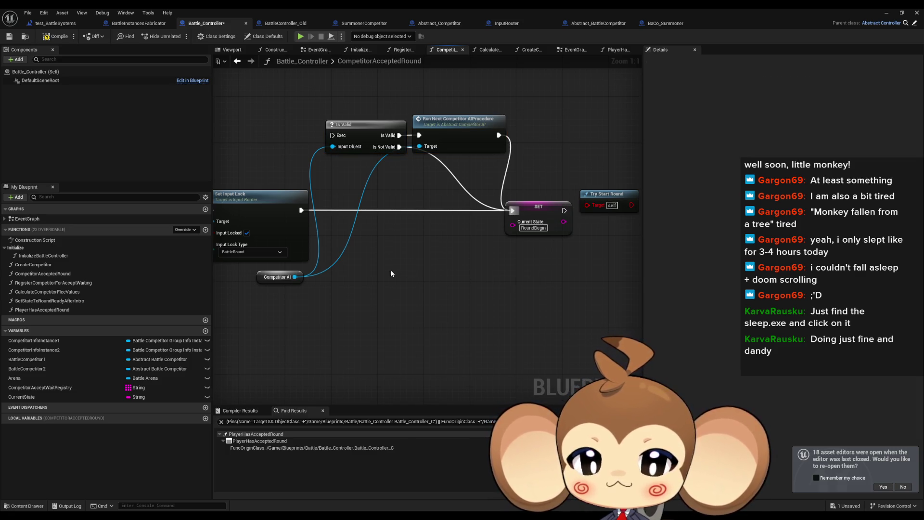
Add a Print String with empty text after SET and start a play-in-editor test run
{"action": "scroll", "coordinate": [387, 277], "scroll_direction": "down", "scroll_amount": 2}
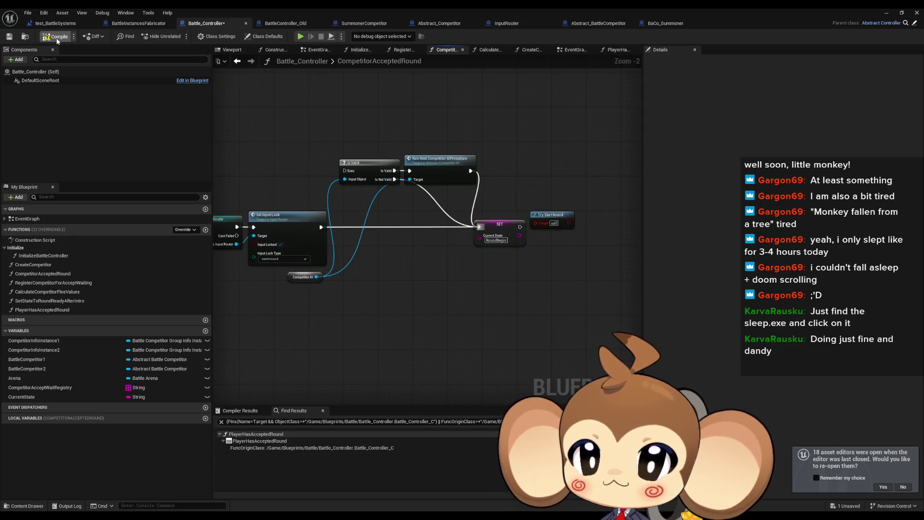
{"action": "scroll", "coordinate": [317, 224], "scroll_direction": "down", "scroll_amount": 3}
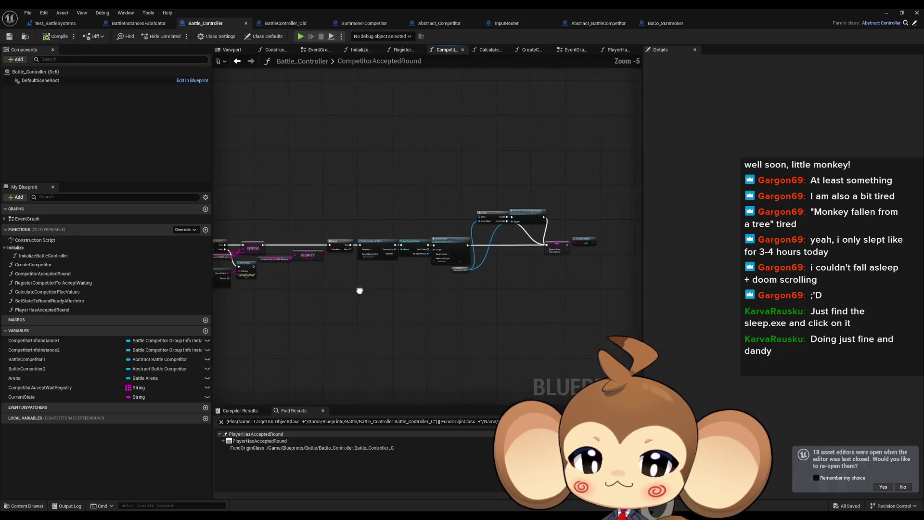
{"action": "scroll", "coordinate": [433, 234], "scroll_direction": "up", "scroll_amount": 4}
{"action": "mouse_move", "coordinate": [539, 226]}
{"action": "left_mouse_down"}
{"action": "mouse_move", "coordinate": [422, 320]}
{"action": "mouse_move", "coordinate": [439, 319]}
{"action": "left_mouse_up"}
{"action": "type", "text": "print string"}
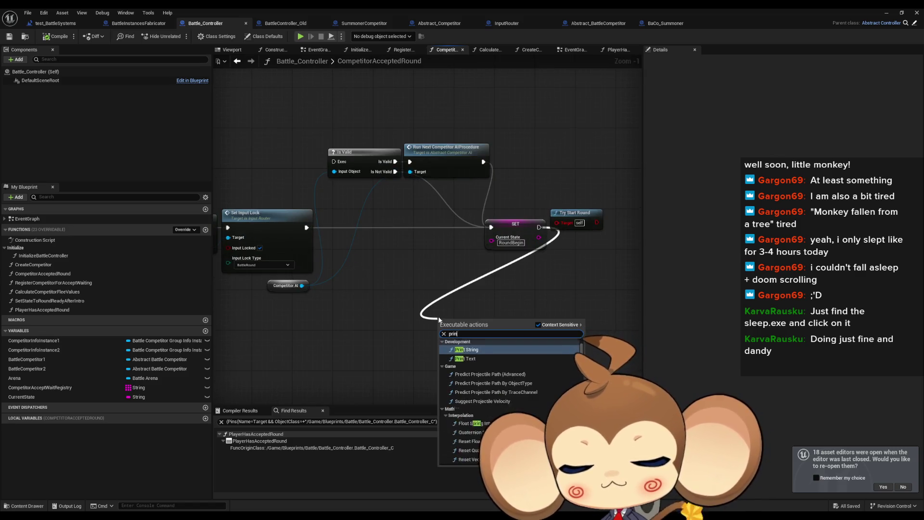
{"action": "left_click", "coordinate": [474, 344]}
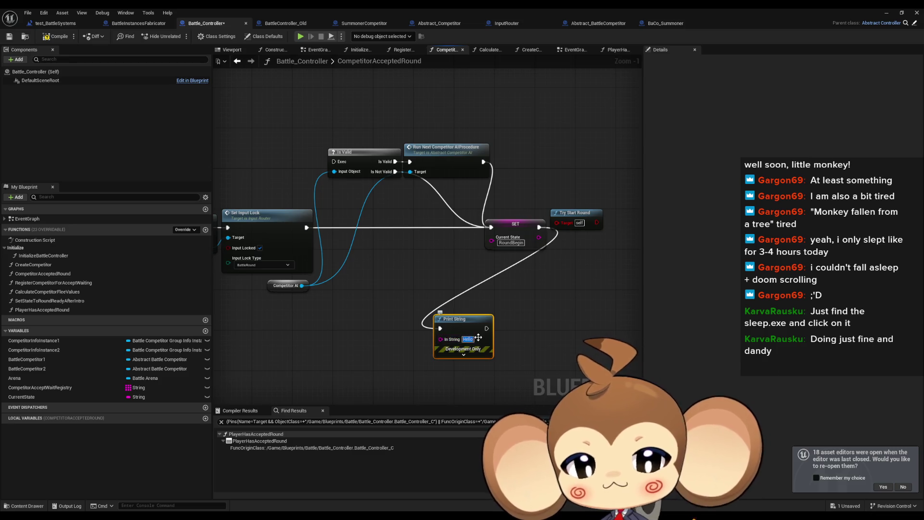
{"action": "key", "text": "BackSpace"}
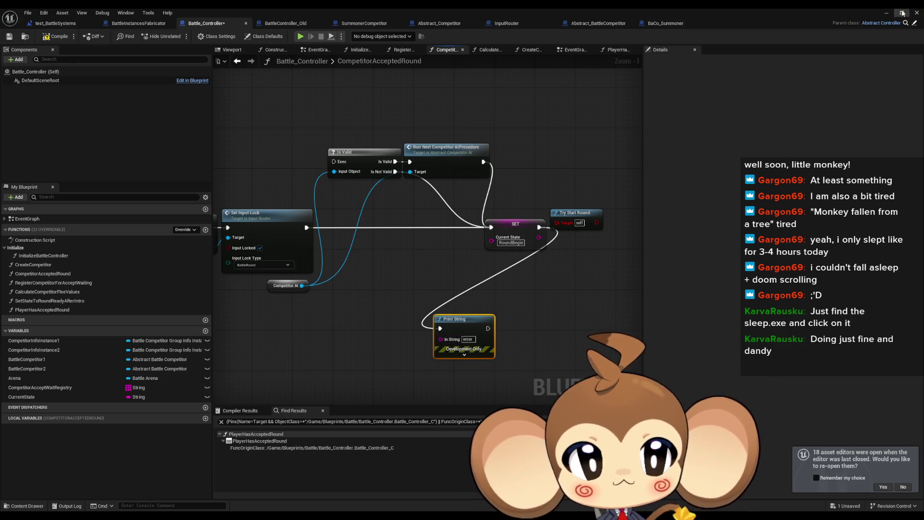
{"action": "key", "text": "alt+p"}
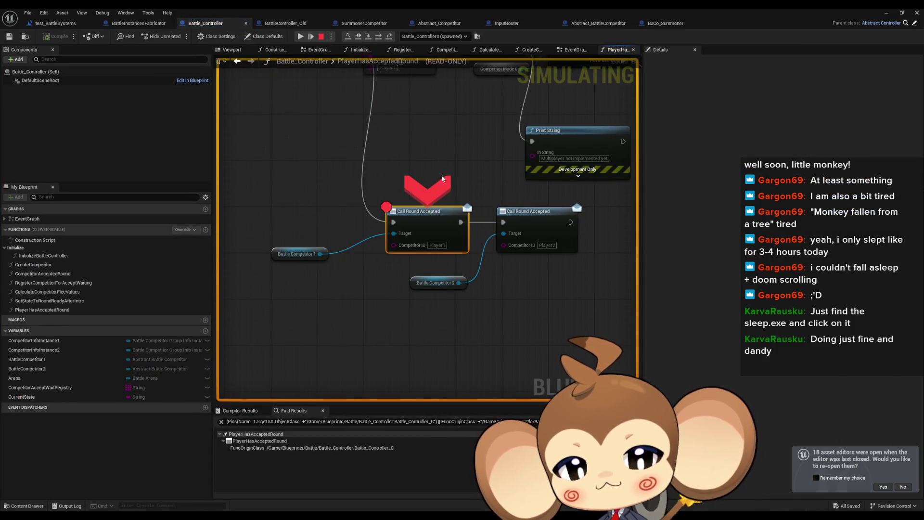
Remove the Call Round Accepted breakpoint, resume the paused session, then stop play
{"action": "right_click", "coordinate": [431, 215]}
{"action": "left_click", "coordinate": [454, 272]}
{"action": "left_click_drag", "start_coordinate": [216, 13], "coordinate": [206, 39]}
{"action": "mouse_move", "coordinate": [413, 44]}
{"action": "left_mouse_down"}
{"action": "mouse_move", "coordinate": [485, 325]}
{"action": "mouse_move", "coordinate": [532, 370]}
{"action": "left_mouse_up"}
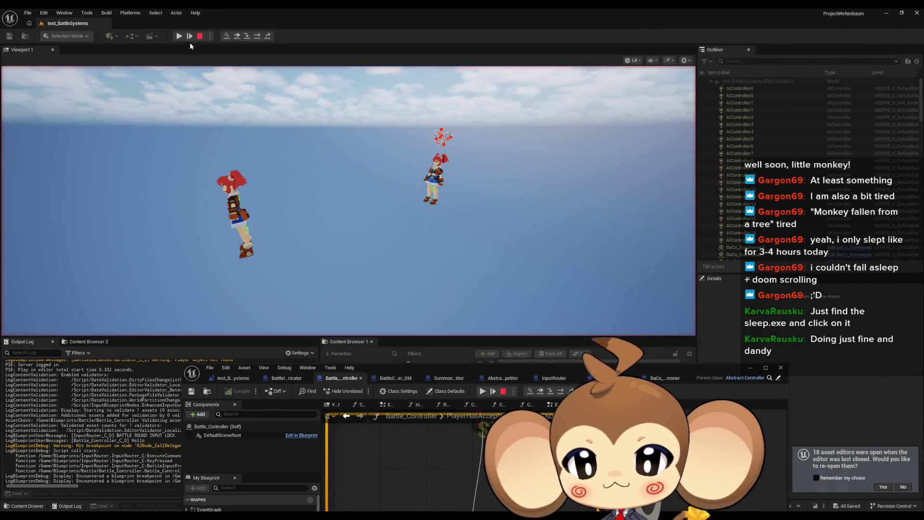
{"action": "left_click", "coordinate": [178, 36]}
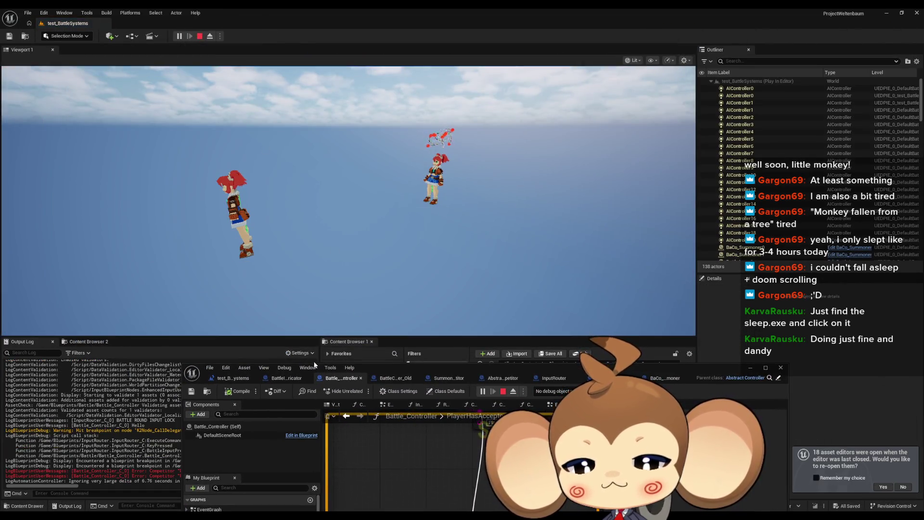
{"action": "left_click_drag", "start_coordinate": [371, 370], "coordinate": [541, 356]}
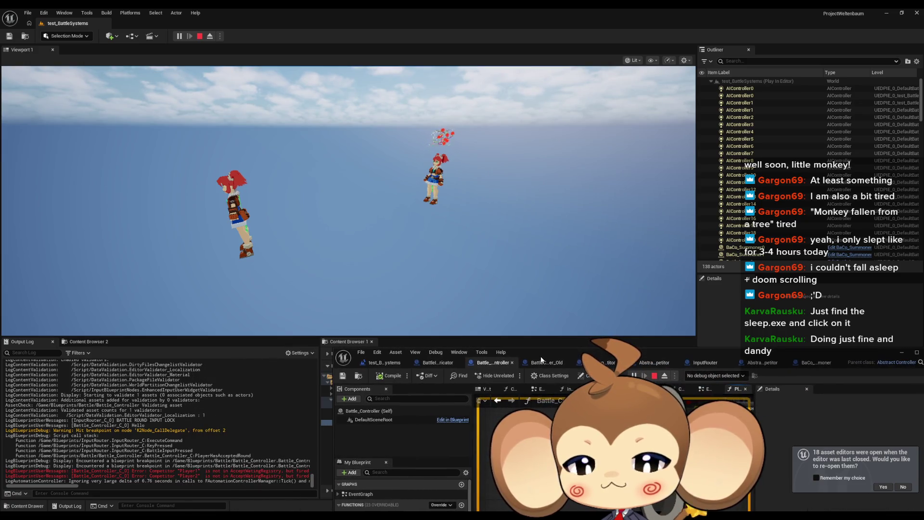
{"action": "left_click", "coordinate": [200, 36]}
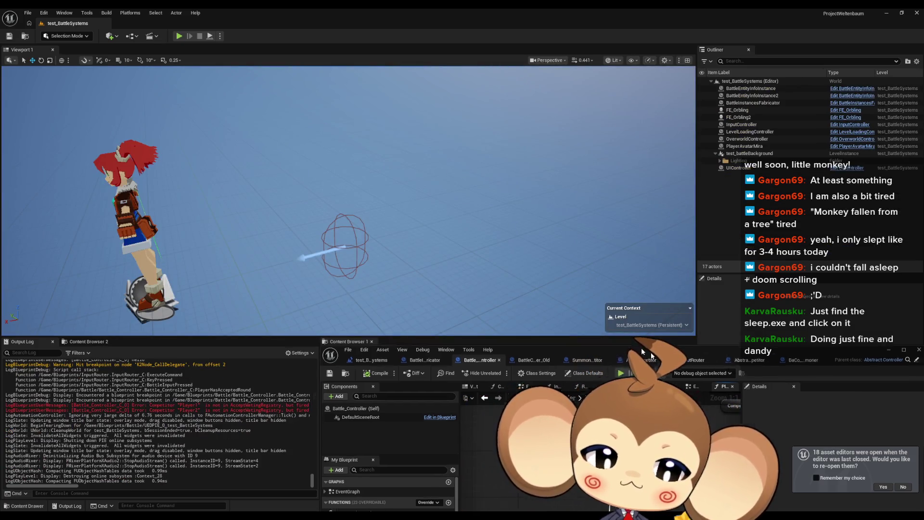
{"action": "double_click", "coordinate": [643, 352]}
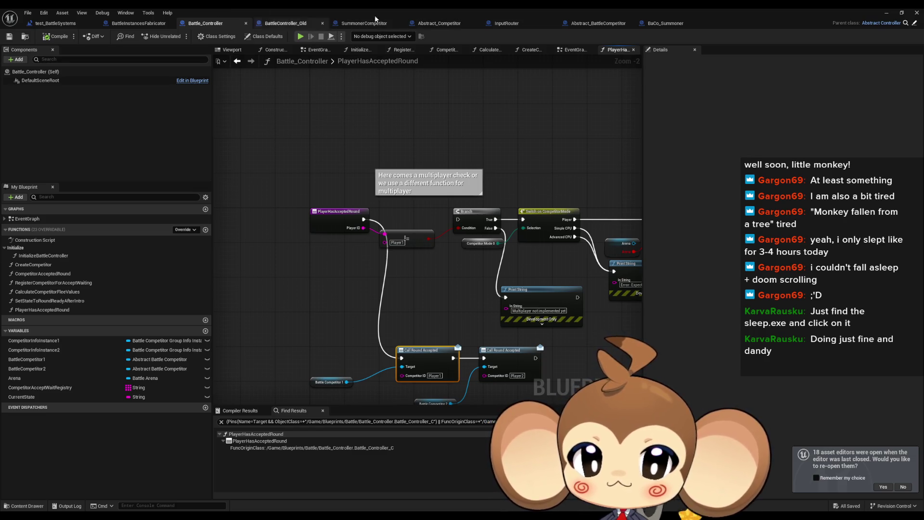
Check the BaCo_Summoner and Abstract_BattleCompetitor tabs, then return to Battle_Controller's Competitor Accept Wait Registry check
{"action": "left_click", "coordinate": [666, 23]}
{"action": "left_click", "coordinate": [602, 23]}
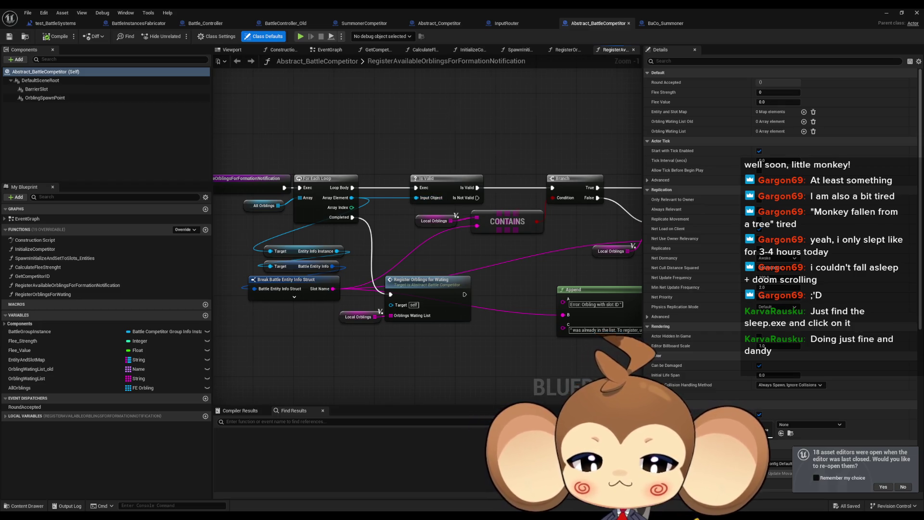
{"action": "left_click", "coordinate": [206, 23]}
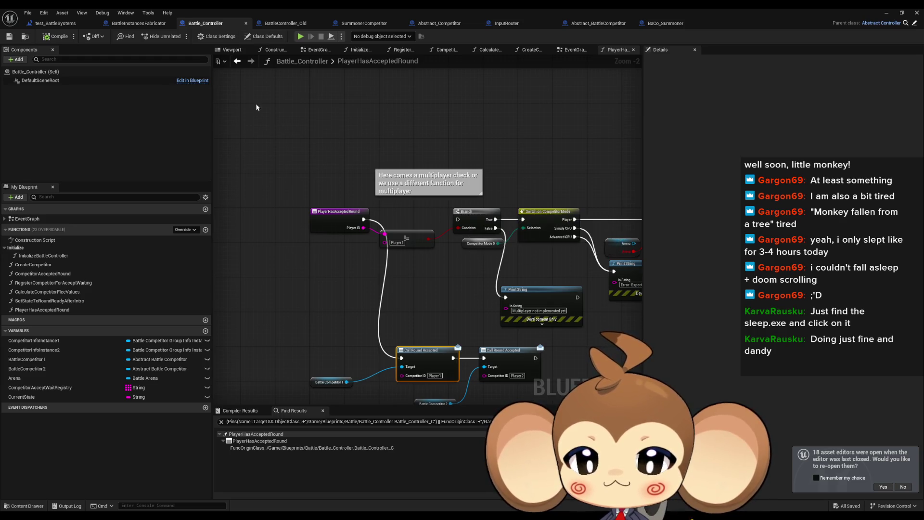
{"action": "left_click", "coordinate": [237, 62]}
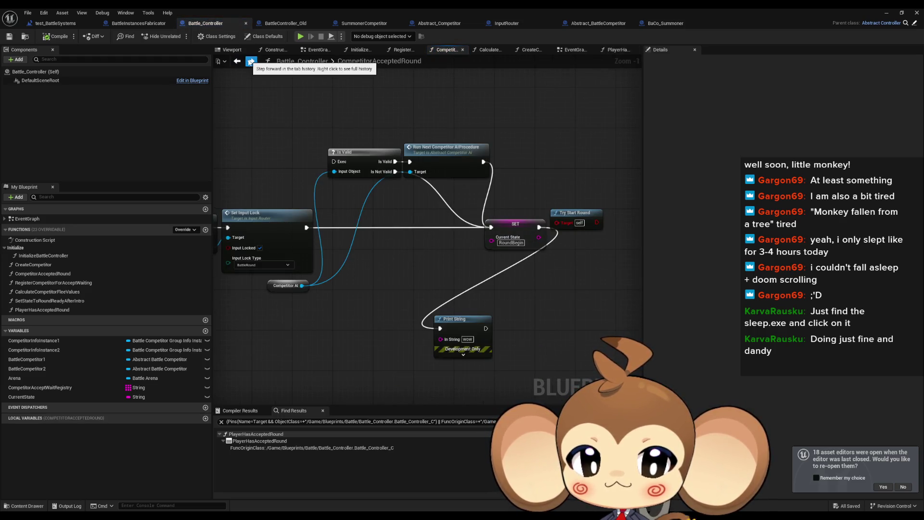
{"action": "left_click", "coordinate": [236, 61]}
{"action": "scroll", "coordinate": [389, 262], "scroll_direction": "up", "scroll_amount": 7}
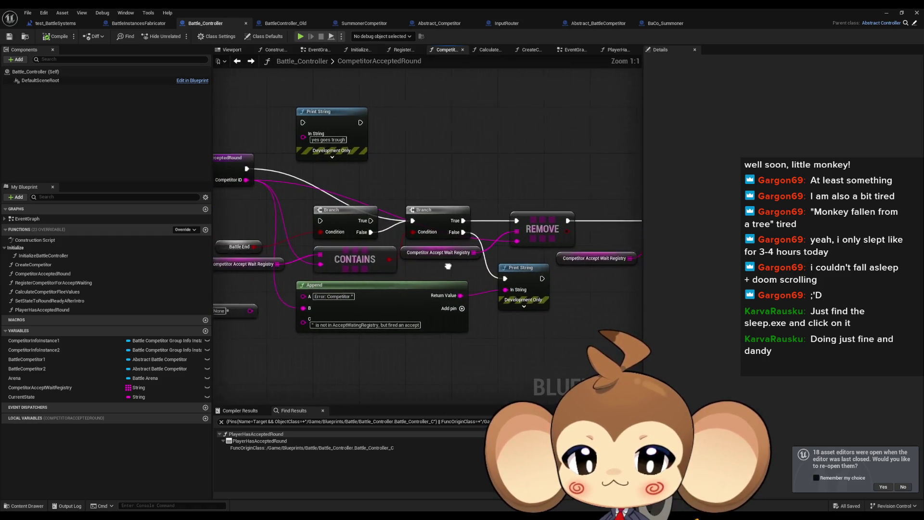
{"action": "left_click", "coordinate": [433, 257]}
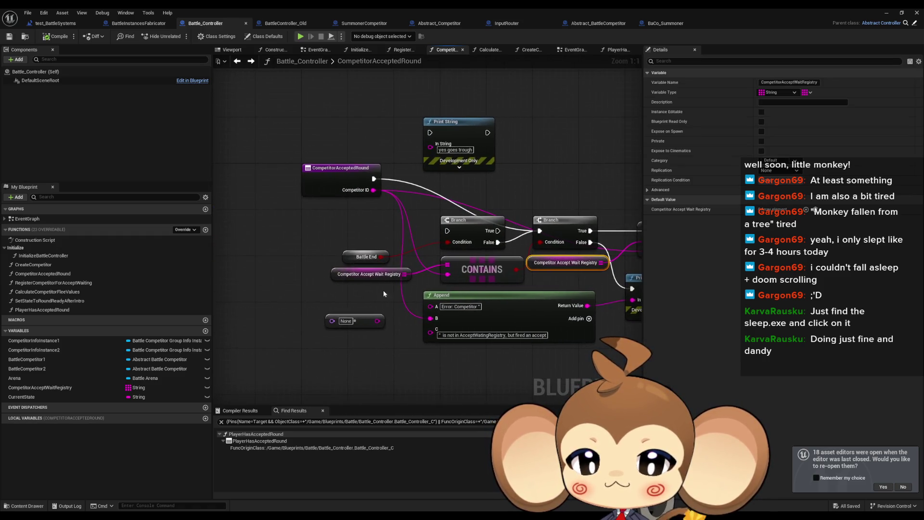
List every reference to CompetitorAcceptWaitRegistry with Find References By Class Member
{"action": "left_click", "coordinate": [378, 279]}
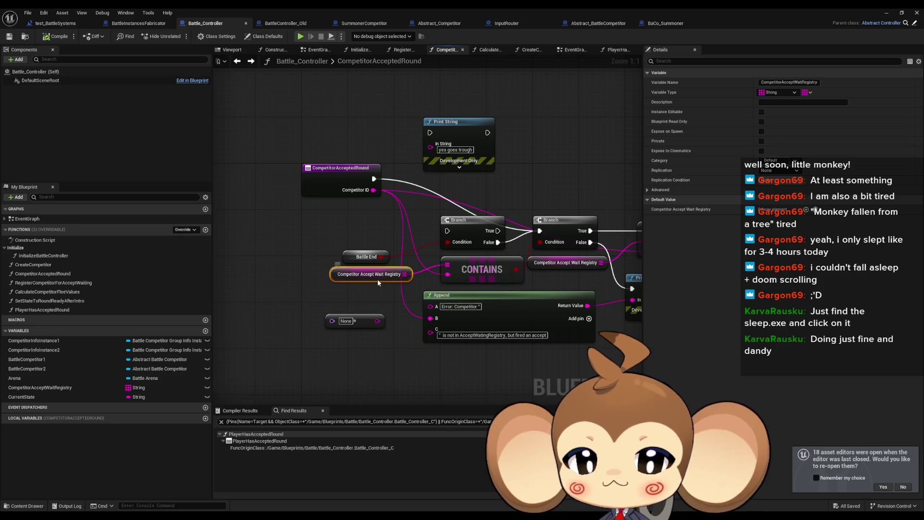
{"action": "right_click", "coordinate": [378, 279]}
{"action": "mouse_move", "coordinate": [435, 349]}
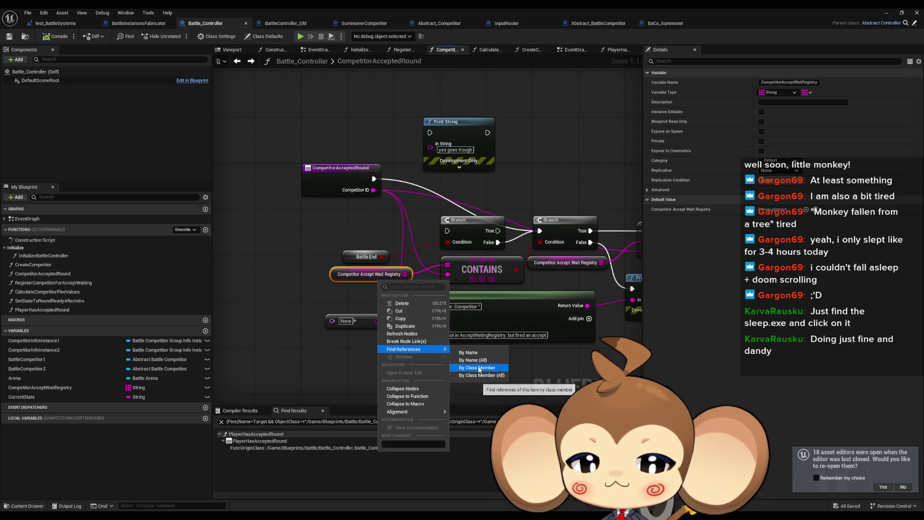
{"action": "left_click", "coordinate": [490, 369]}
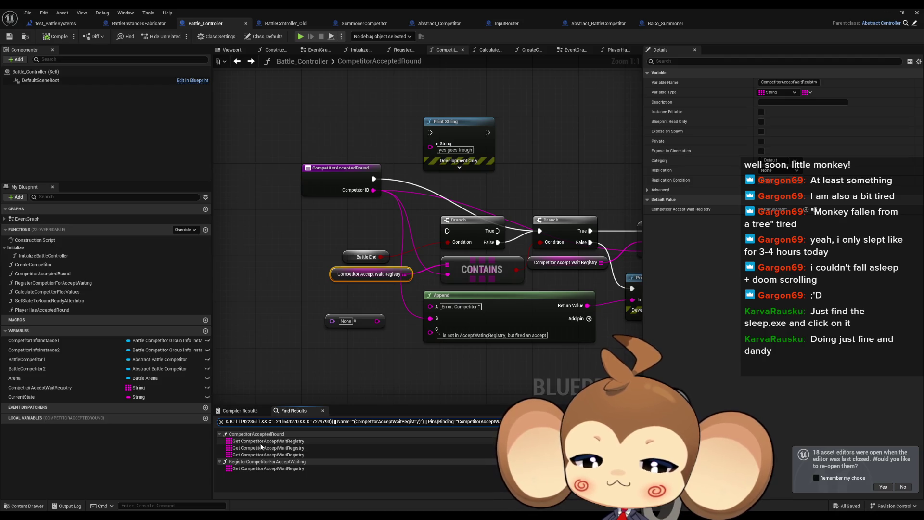
Review the registry uses in RegisterCompetitorForAcceptWaiting and CompetitorAcceptedRound, then open InitializeBattleController
{"action": "left_click", "coordinate": [250, 468]}
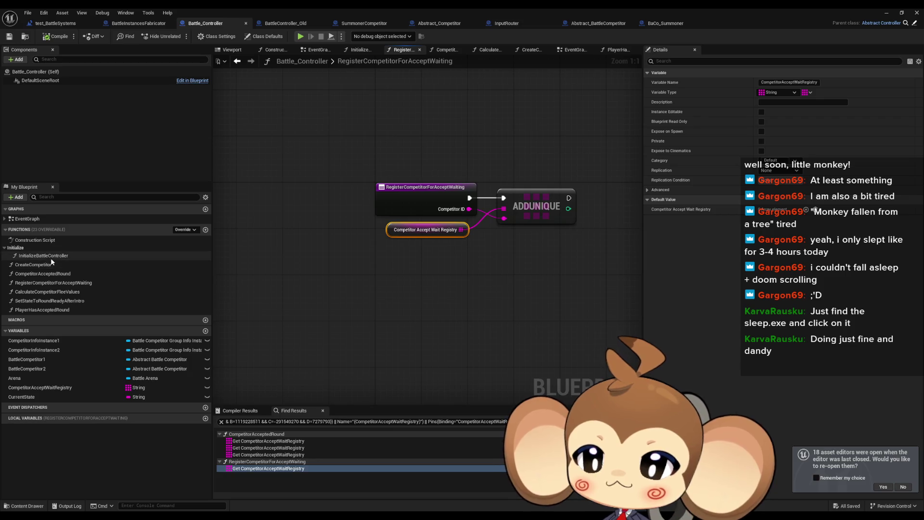
{"action": "left_click", "coordinate": [246, 441]}
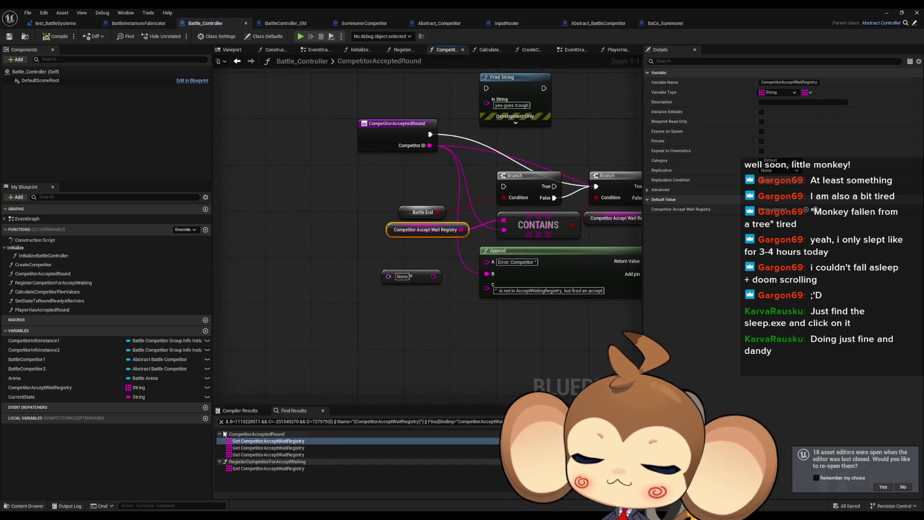
{"action": "left_click_drag", "start_coordinate": [392, 254], "coordinate": [308, 273]}
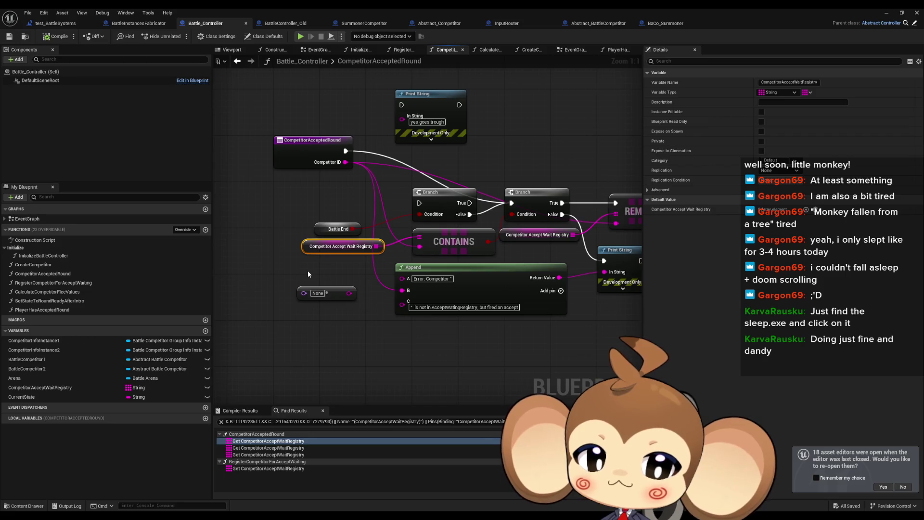
{"action": "left_click", "coordinate": [319, 293]}
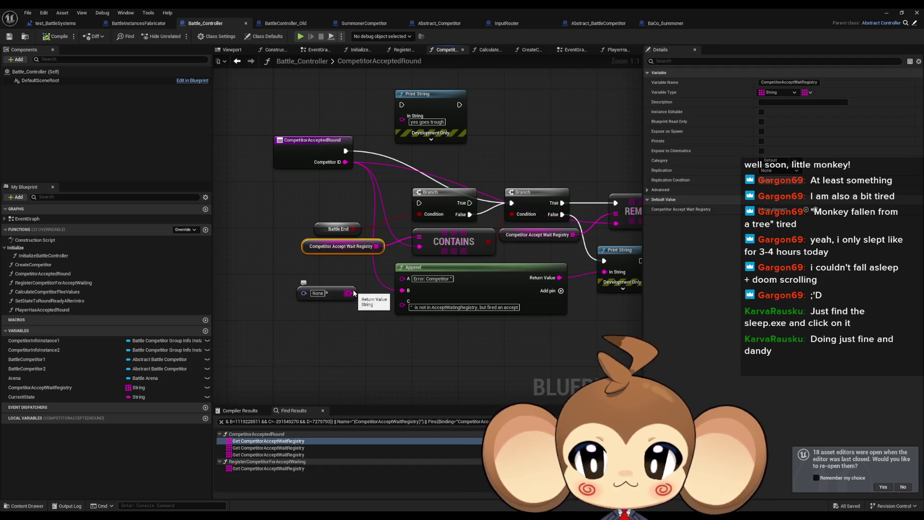
{"action": "double_click", "coordinate": [62, 255]}
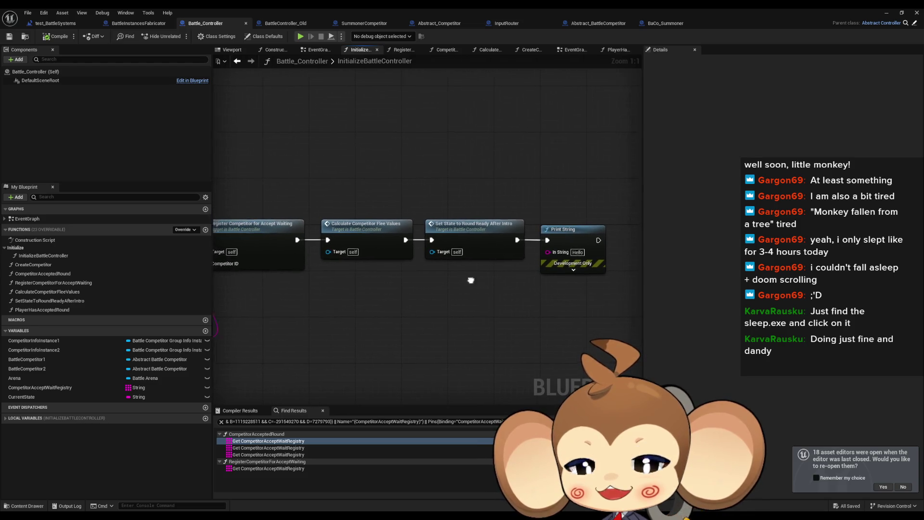
Inspect the Register Competitor for Accept Waiting nodes and their Get Competitor ID inputs from Battle Competitor 1 and 2
{"action": "left_click", "coordinate": [397, 246]}
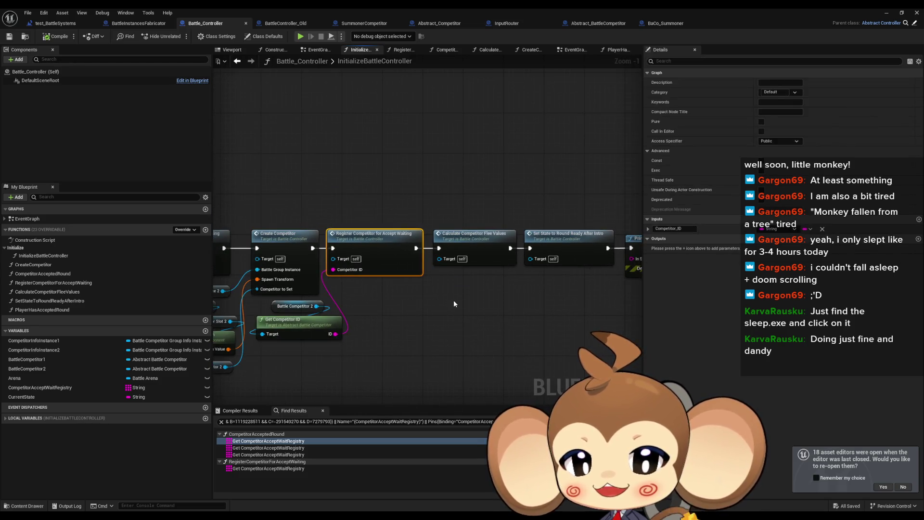
{"action": "left_click_drag", "start_coordinate": [453, 300], "coordinate": [340, 294]}
{"action": "left_click", "coordinate": [433, 231]}
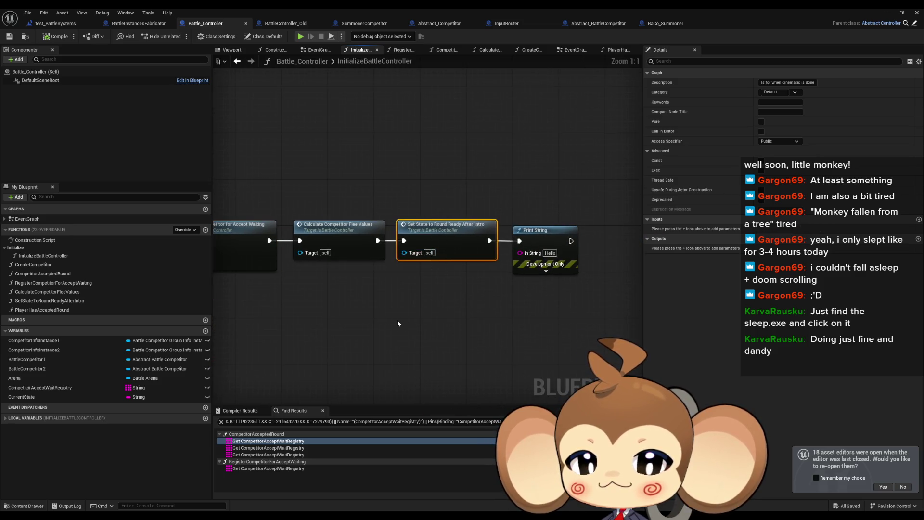
{"action": "scroll", "coordinate": [321, 216], "scroll_direction": "up", "scroll_amount": 1}
{"action": "left_click_drag", "start_coordinate": [324, 225], "coordinate": [516, 247]}
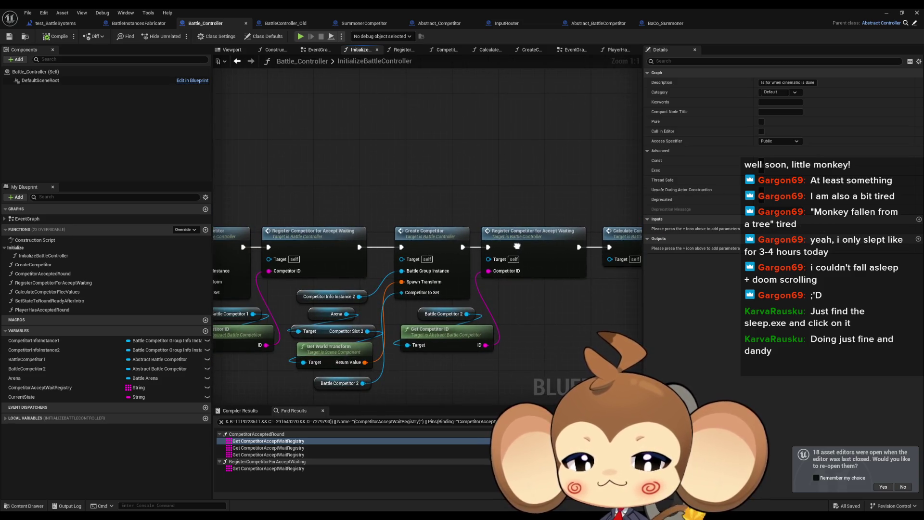
{"action": "left_click", "coordinate": [448, 337]}
{"action": "left_click_drag", "start_coordinate": [251, 326], "coordinate": [425, 298]}
{"action": "left_click", "coordinate": [409, 286]}
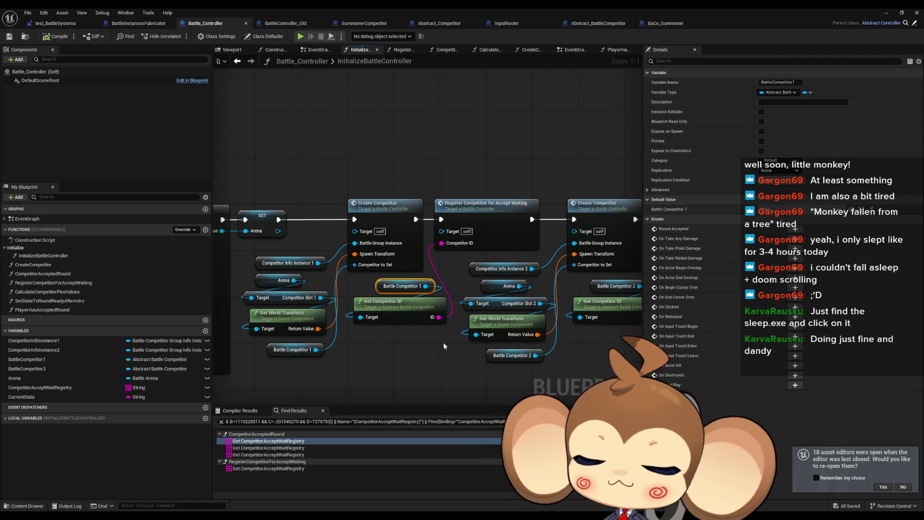
Put a breakpoint on the second Register Competitor for Accept Waiting node and run a test play session
{"action": "left_click_drag", "start_coordinate": [452, 355], "coordinate": [383, 350]}
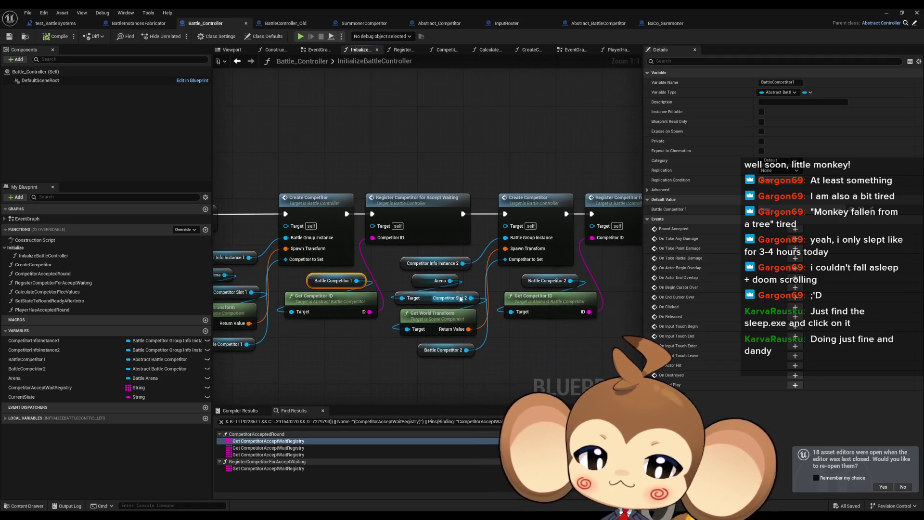
{"action": "right_click", "coordinate": [609, 213]}
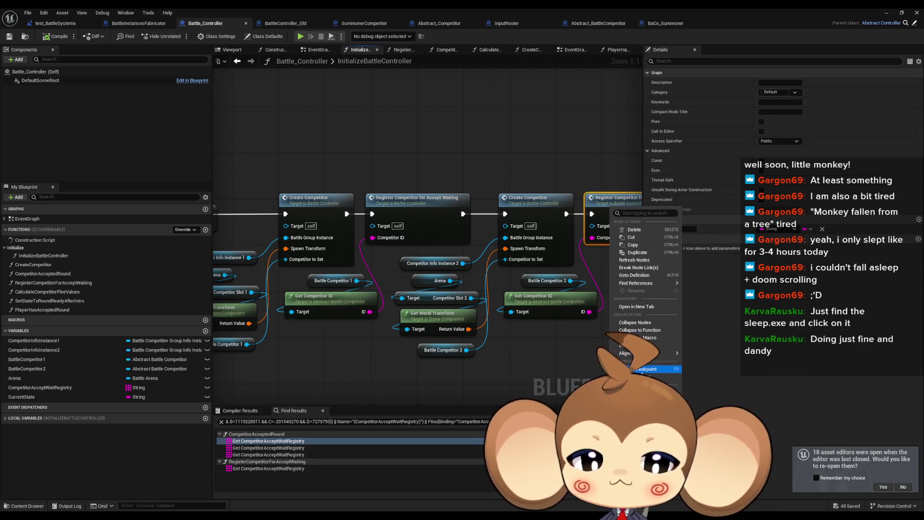
{"action": "left_click", "coordinate": [625, 270]}
{"action": "left_click", "coordinate": [301, 36]}
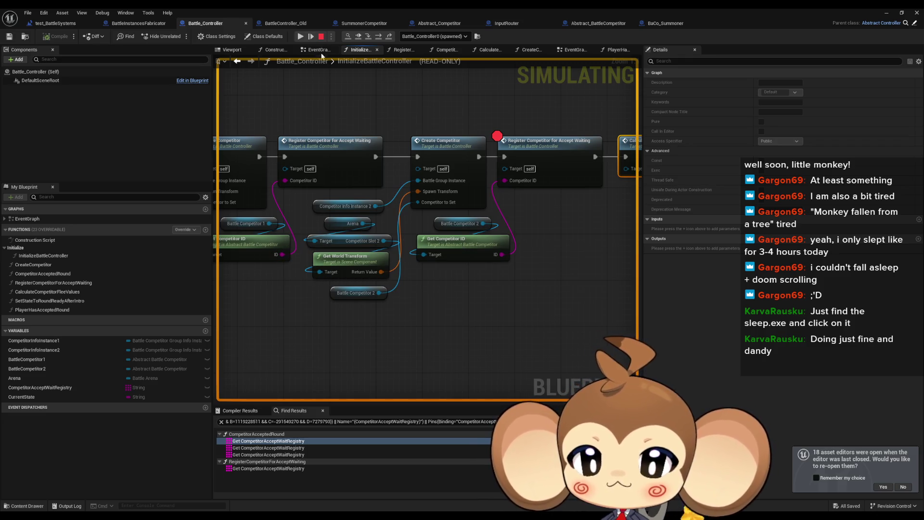
{"action": "left_click", "coordinate": [321, 36]}
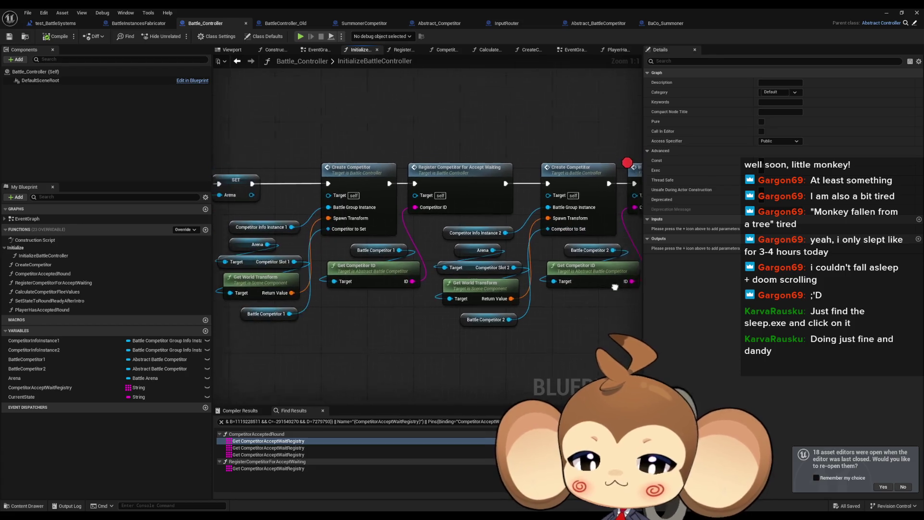
{"action": "scroll", "coordinate": [533, 299], "scroll_direction": "down", "scroll_amount": 4}
{"action": "scroll", "coordinate": [479, 295], "scroll_direction": "up", "scroll_amount": 2}
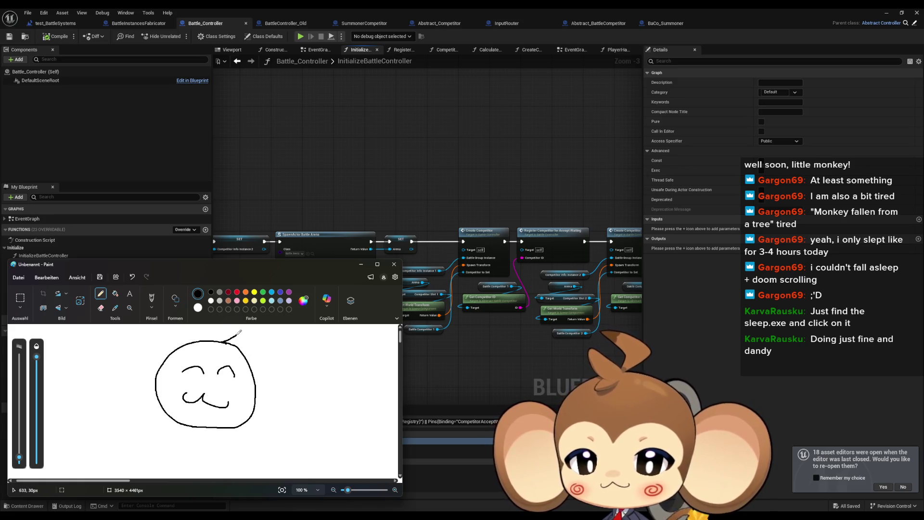
Draw the monkey's ears, undoing one stray arc, and write BRB beneath the face
{"action": "mouse_move", "coordinate": [244, 360]}
{"action": "left_mouse_down"}
{"action": "mouse_move", "coordinate": [289, 405]}
{"action": "mouse_move", "coordinate": [256, 402]}
{"action": "left_mouse_up"}
{"action": "mouse_move", "coordinate": [210, 358]}
{"action": "left_mouse_down"}
{"action": "mouse_move", "coordinate": [168, 377]}
{"action": "mouse_move", "coordinate": [181, 358]}
{"action": "mouse_move", "coordinate": [159, 401]}
{"action": "left_mouse_up"}
{"action": "key", "text": "ctrl+z"}
{"action": "mouse_move", "coordinate": [215, 364]}
{"action": "left_mouse_down"}
{"action": "mouse_move", "coordinate": [225, 355]}
{"action": "mouse_move", "coordinate": [256, 406]}
{"action": "left_mouse_up"}
{"action": "mouse_move", "coordinate": [166, 361]}
{"action": "left_mouse_down"}
{"action": "mouse_move", "coordinate": [137, 385]}
{"action": "mouse_move", "coordinate": [154, 389]}
{"action": "left_mouse_up"}
{"action": "mouse_move", "coordinate": [173, 359]}
{"action": "left_mouse_down"}
{"action": "mouse_move", "coordinate": [104, 373]}
{"action": "mouse_move", "coordinate": [154, 400]}
{"action": "left_mouse_up"}
{"action": "mouse_move", "coordinate": [85, 420]}
{"action": "left_mouse_down"}
{"action": "mouse_move", "coordinate": [81, 447]}
{"action": "mouse_move", "coordinate": [126, 446]}
{"action": "mouse_move", "coordinate": [149, 427]}
{"action": "mouse_move", "coordinate": [135, 448]}
{"action": "left_mouse_up"}
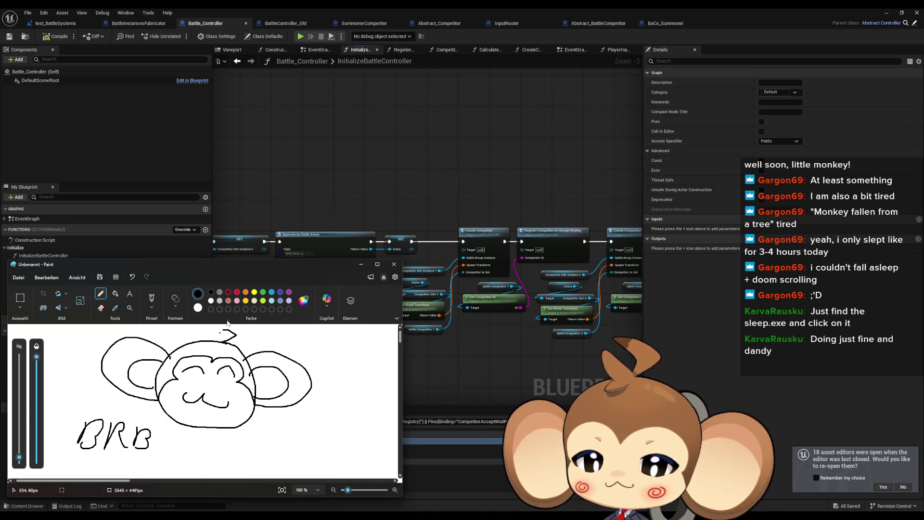
Add dark-red spirals on both of the monkey's cheeks
{"action": "left_click", "coordinate": [228, 292]}
{"action": "left_click_drag", "start_coordinate": [175, 386], "coordinate": [179, 387]}
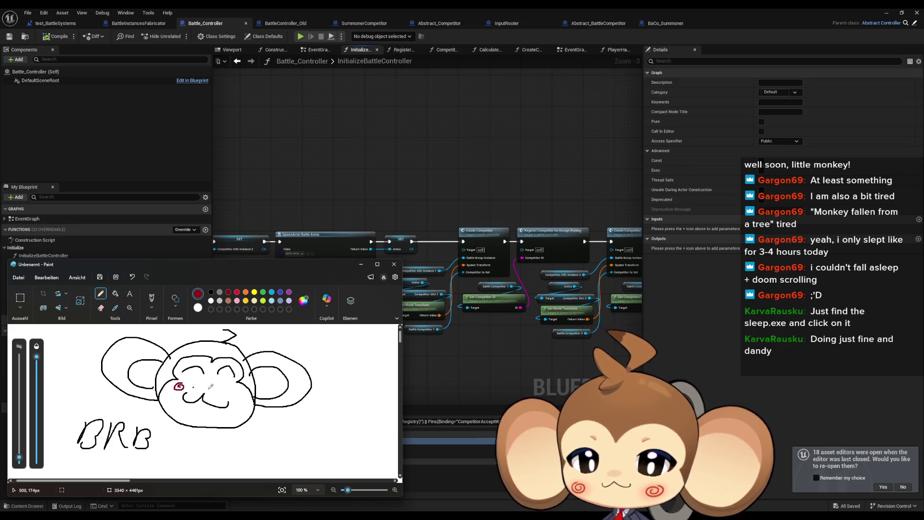
{"action": "left_click_drag", "start_coordinate": [236, 388], "coordinate": [233, 393]}
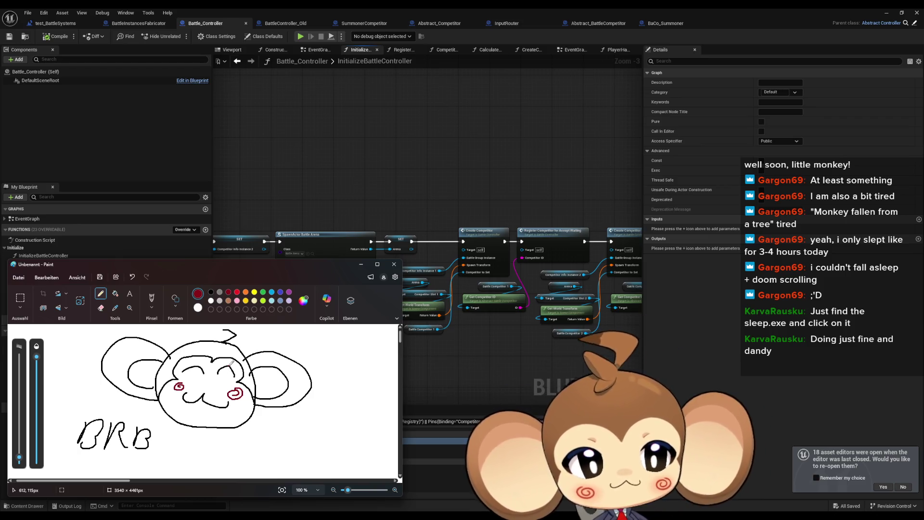
Close Paint, answering the save-changes prompt
{"action": "left_click", "coordinate": [394, 265]}
{"action": "left_click", "coordinate": [210, 403]}
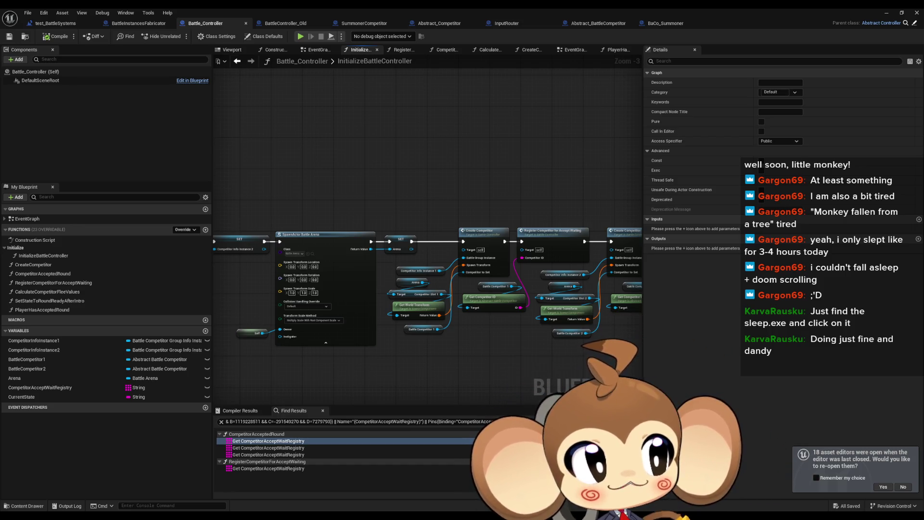
Remove the breakpoint from the Register Competitor for Accept Waiting node and review the chain
{"action": "left_click_drag", "start_coordinate": [513, 357], "coordinate": [408, 326]}
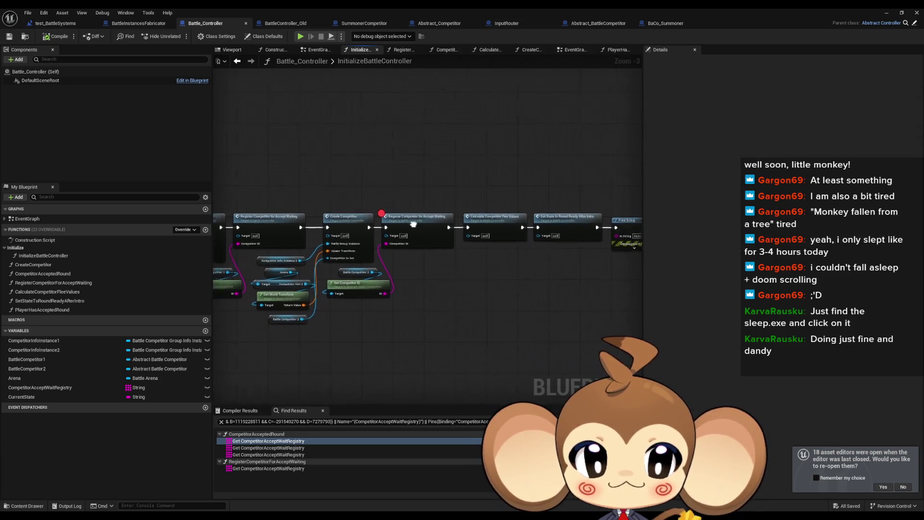
{"action": "right_click", "coordinate": [407, 226]}
{"action": "left_click", "coordinate": [423, 389]}
{"action": "left_click_drag", "start_coordinate": [423, 387], "coordinate": [349, 399]}
{"action": "left_click", "coordinate": [465, 235]}
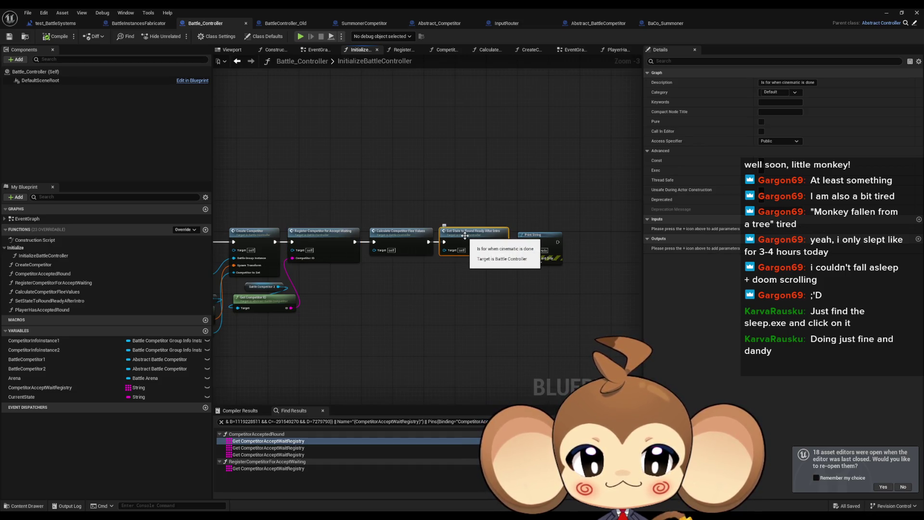
{"action": "scroll", "coordinate": [470, 236], "scroll_direction": "up", "scroll_amount": 3}
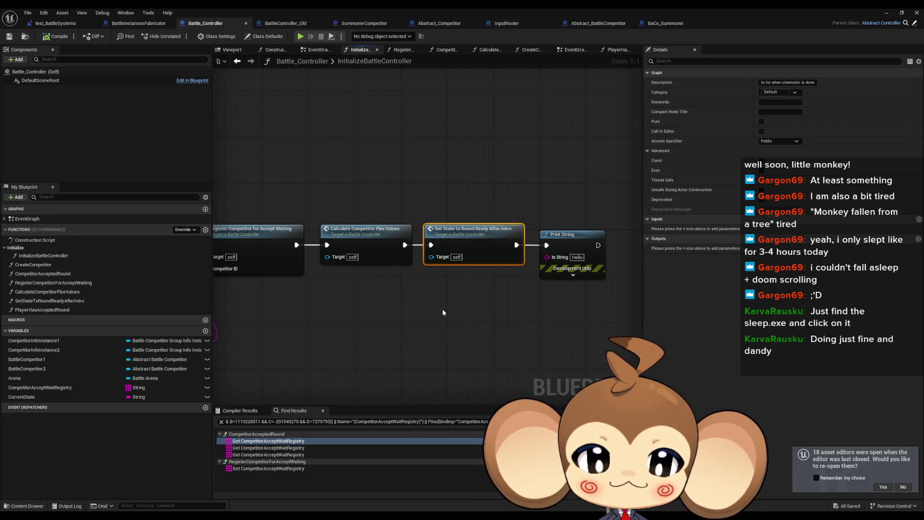
{"action": "scroll", "coordinate": [443, 312], "scroll_direction": "down", "scroll_amount": 2}
{"action": "scroll", "coordinate": [464, 317], "scroll_direction": "up", "scroll_amount": 2}
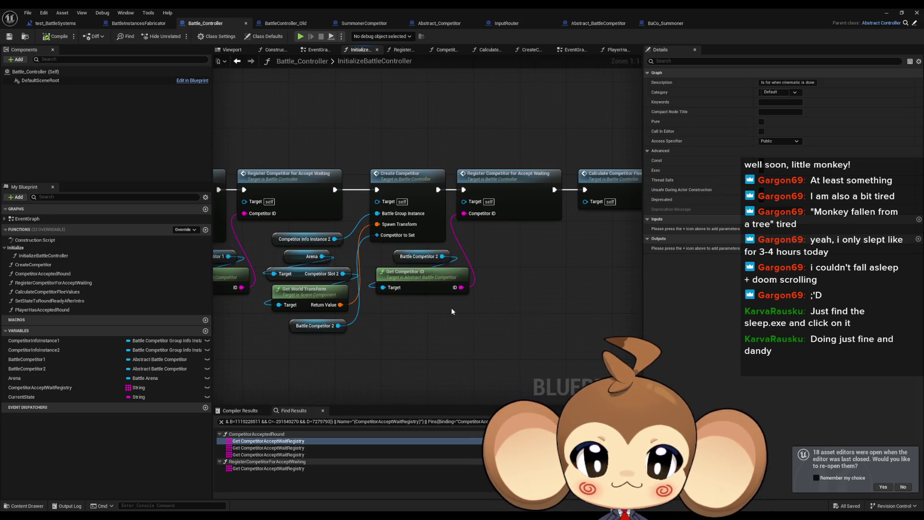
{"action": "left_click_drag", "start_coordinate": [451, 312], "coordinate": [530, 306]}
{"action": "scroll", "coordinate": [537, 305], "scroll_direction": "down", "scroll_amount": 2}
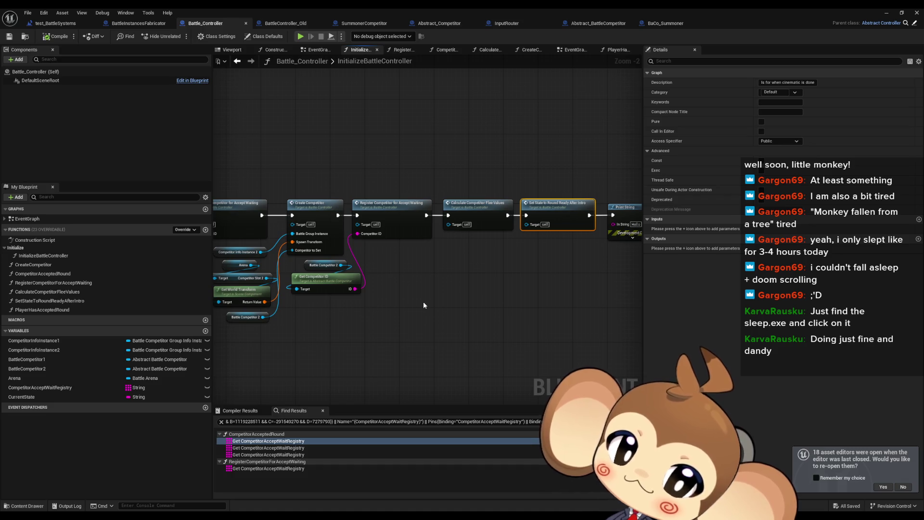
Switch to the BattleController_Old blueprint and look over its TryFlee graph
{"action": "left_click", "coordinate": [284, 25]}
{"action": "mouse_move", "coordinate": [501, 331]}
{"action": "left_mouse_down"}
{"action": "mouse_move", "coordinate": [494, 313]}
{"action": "mouse_move", "coordinate": [446, 302]}
{"action": "left_mouse_up"}
{"action": "scroll", "coordinate": [486, 295], "scroll_direction": "down", "scroll_amount": 2}
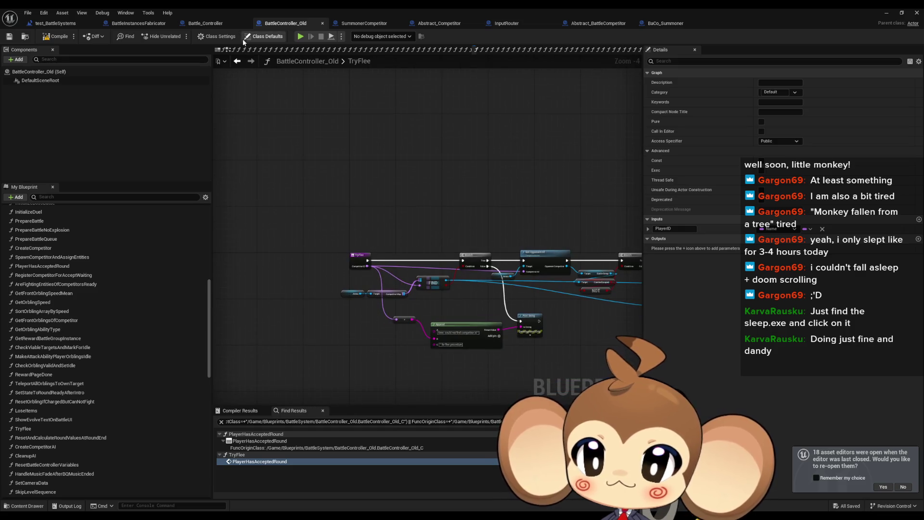
Review the old PlayerHasAcceptedRound event and Accept Round node, then return to Battle_Controller
{"action": "left_click", "coordinate": [237, 62]}
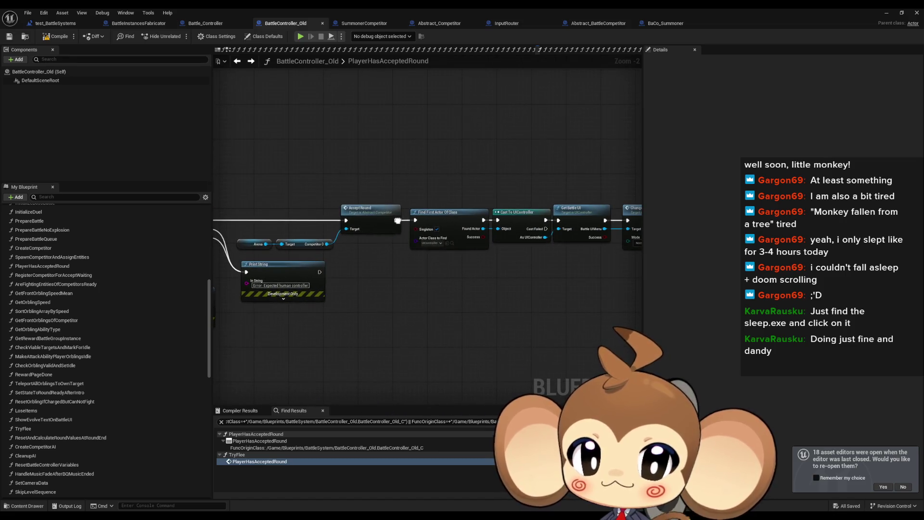
{"action": "left_click", "coordinate": [365, 214]}
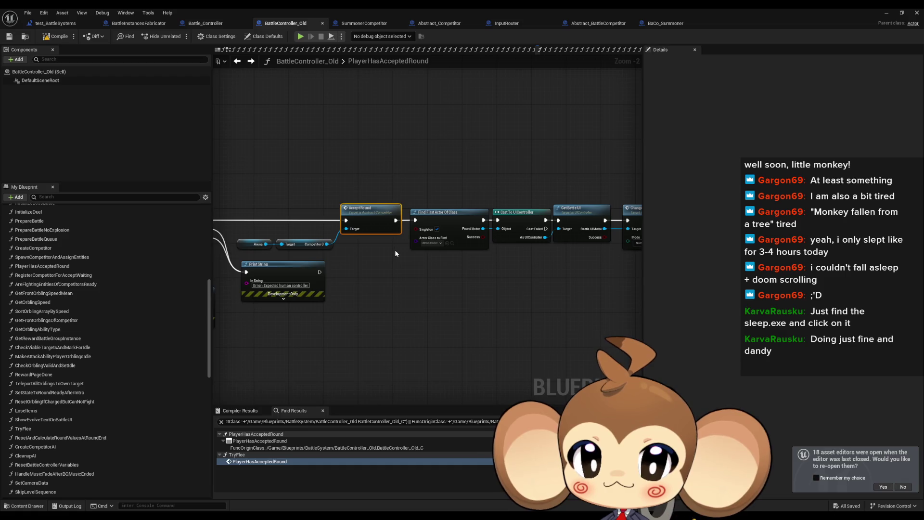
{"action": "left_click_drag", "start_coordinate": [395, 249], "coordinate": [767, 250]}
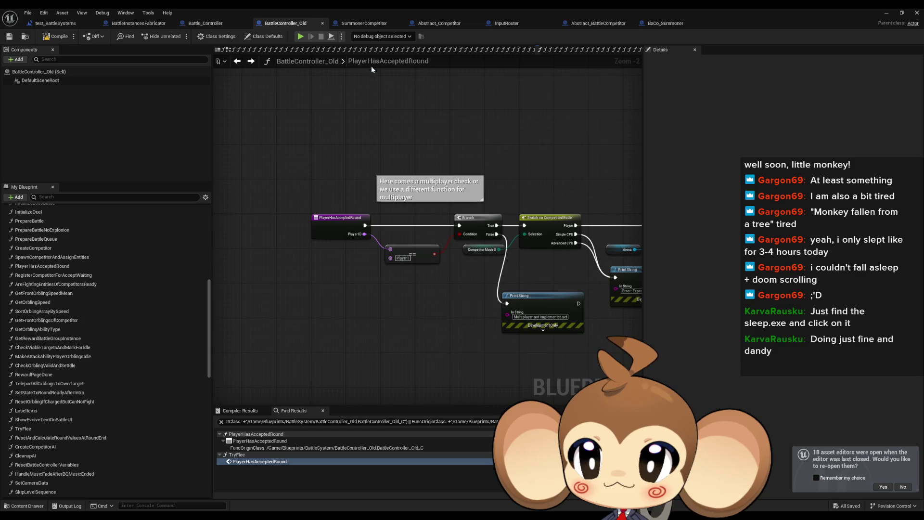
{"action": "left_click", "coordinate": [205, 23]}
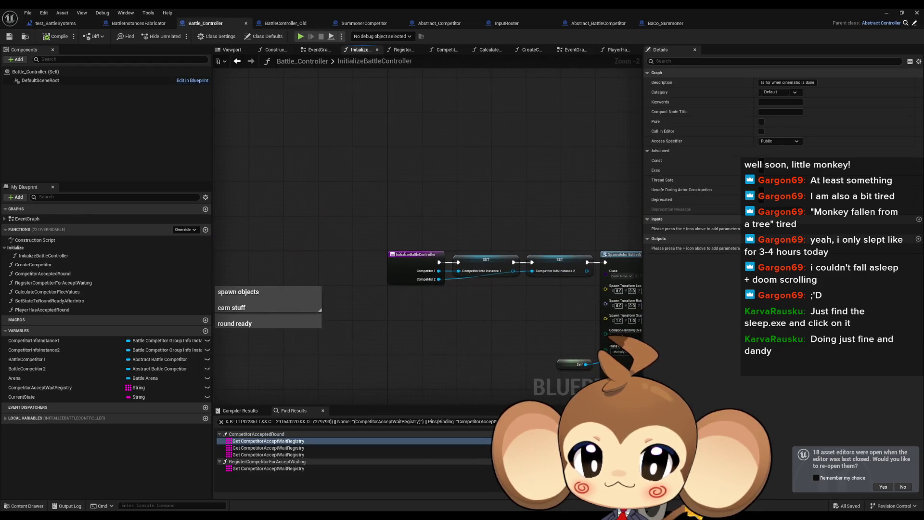
Inspect SetStateToRoundReadyAfterIntro, return to InitializeBattleController, then bring up Abstract_BattleCompetitor
{"action": "left_click_drag", "start_coordinate": [698, 202], "coordinate": [469, 151]}
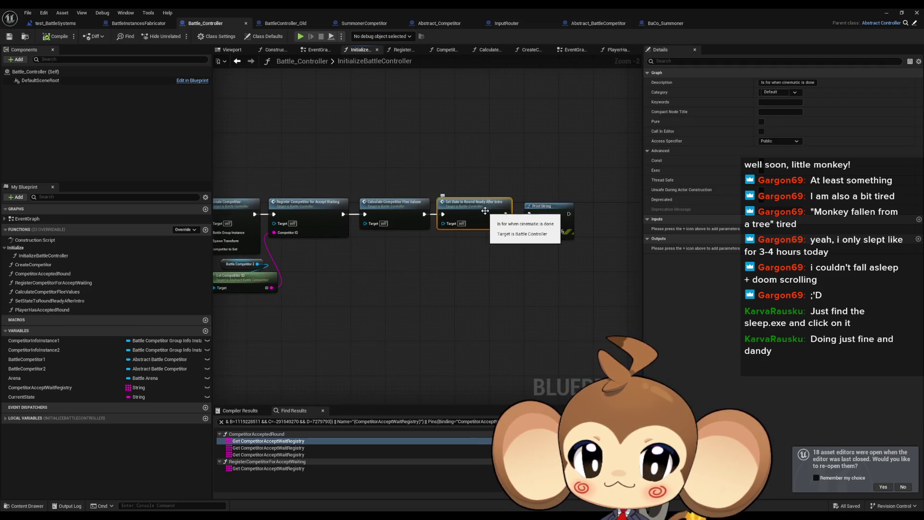
{"action": "double_click", "coordinate": [486, 211]}
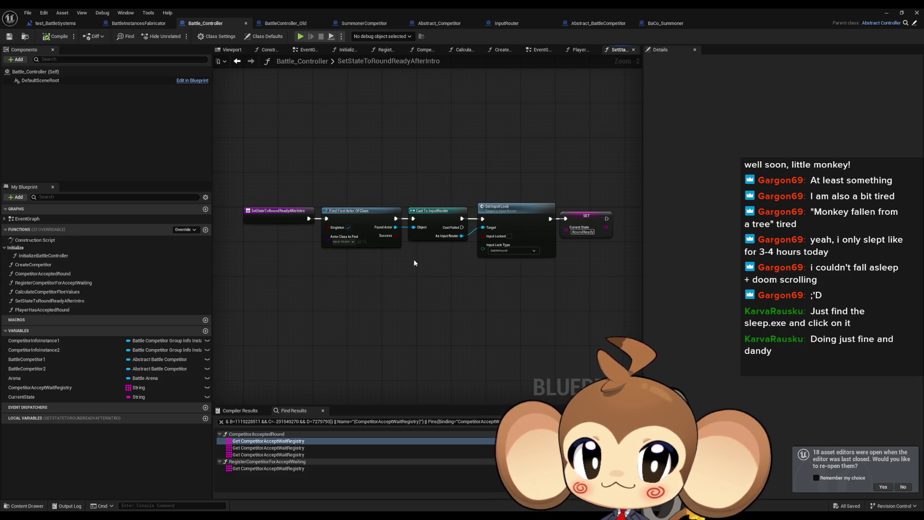
{"action": "left_click", "coordinate": [237, 62]}
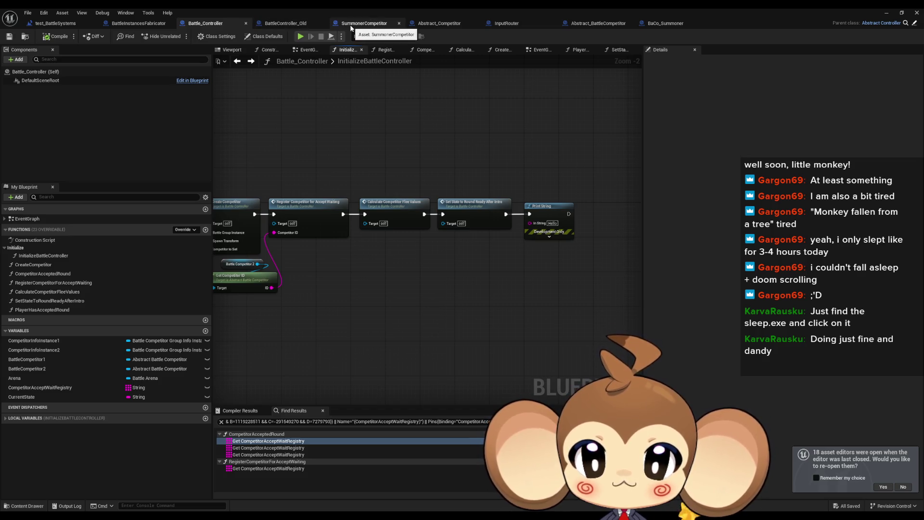
{"action": "left_click", "coordinate": [596, 23]}
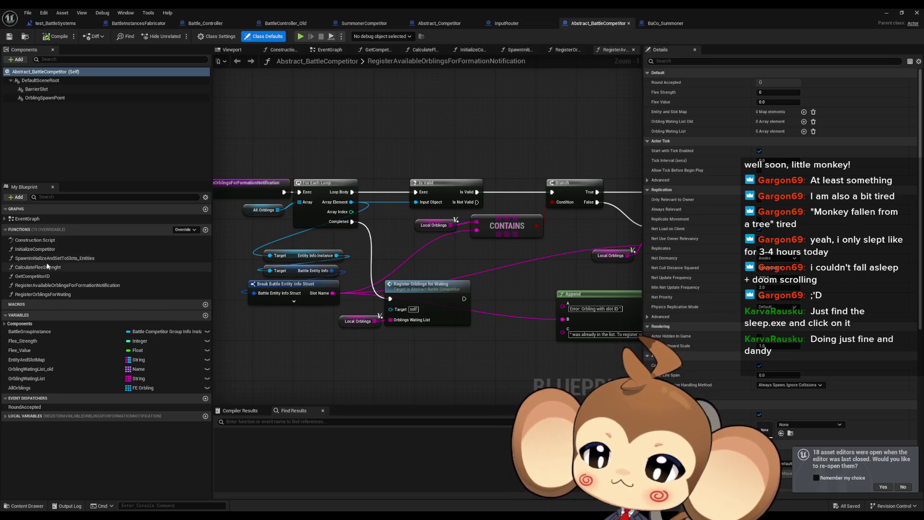
Visit BaCo_Summoner, align InputRouter's accepted-round call with its cast, and open PlayerHasAcceptedRound
{"action": "left_click", "coordinate": [665, 24]}
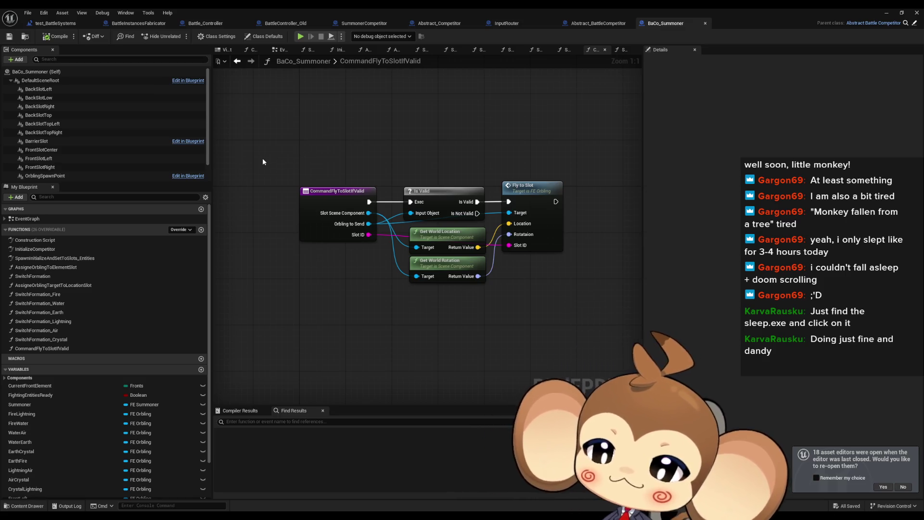
{"action": "left_click", "coordinate": [507, 23]}
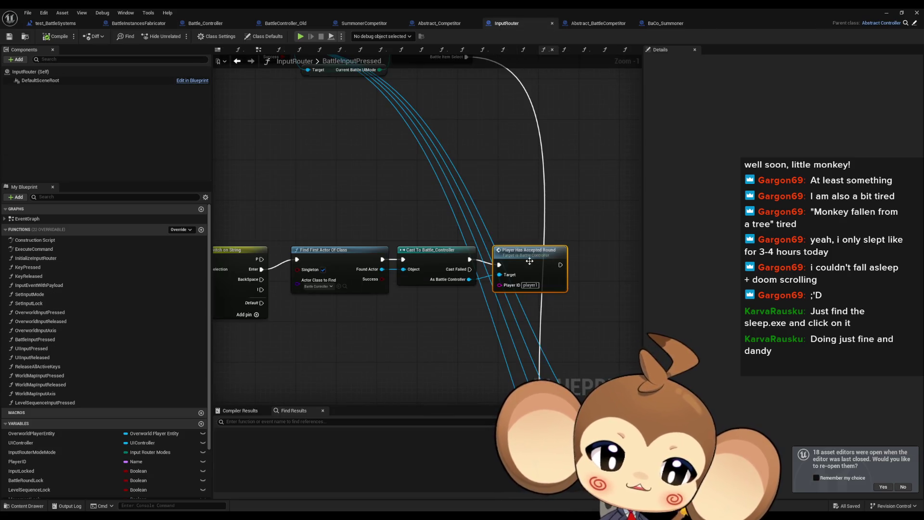
{"action": "key", "text": "q"}
{"action": "scroll", "coordinate": [496, 263], "scroll_direction": "down", "scroll_amount": 2}
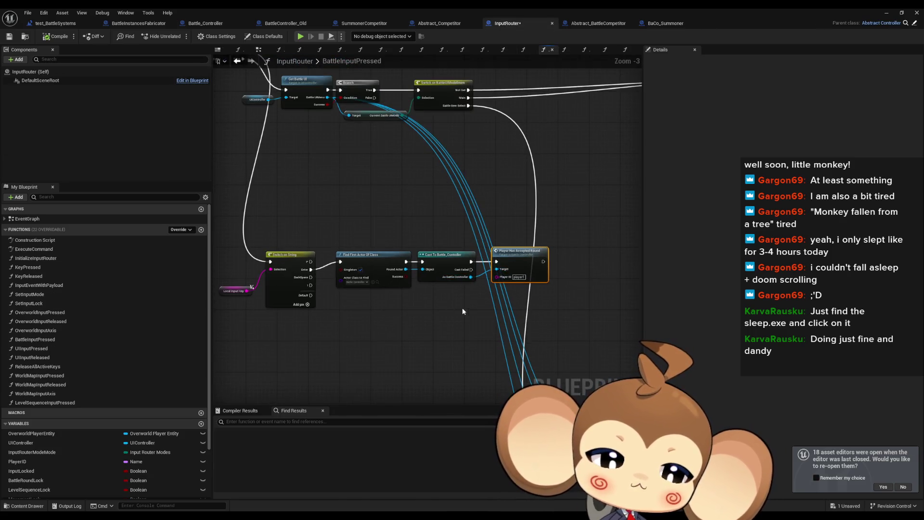
{"action": "double_click", "coordinate": [455, 252]}
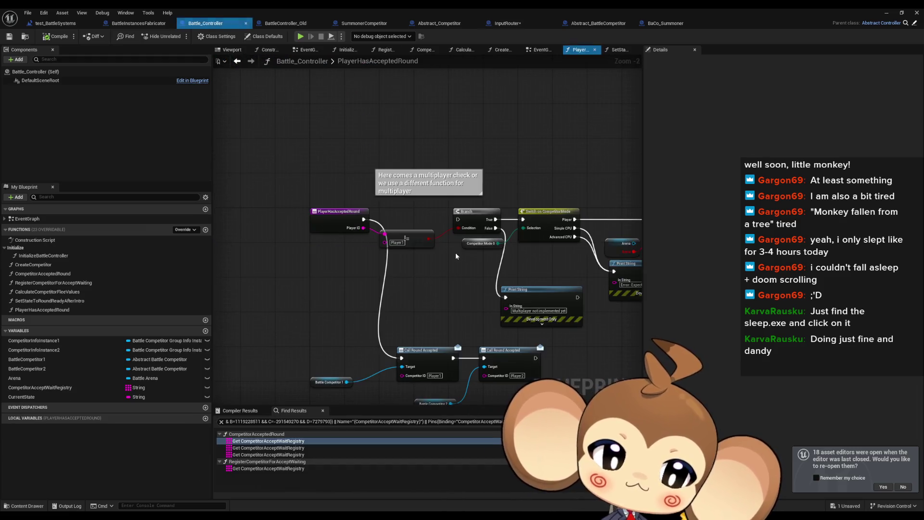
Find references to Call Round Accepted, search 'bind', and jump to Bind Event in CreateCompetitor
{"action": "left_click_drag", "start_coordinate": [452, 280], "coordinate": [394, 229]}
{"action": "left_click", "coordinate": [374, 305]}
{"action": "left_click_drag", "start_coordinate": [366, 276], "coordinate": [374, 245]}
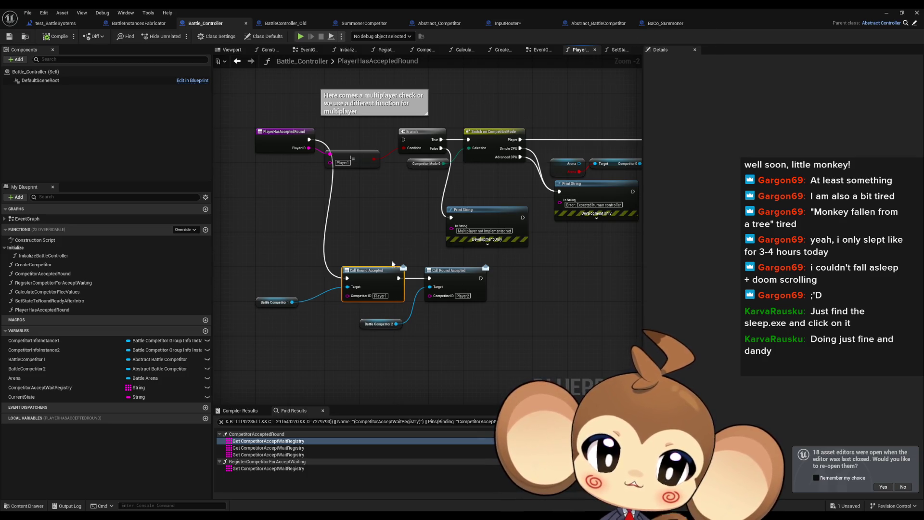
{"action": "right_click", "coordinate": [373, 274]}
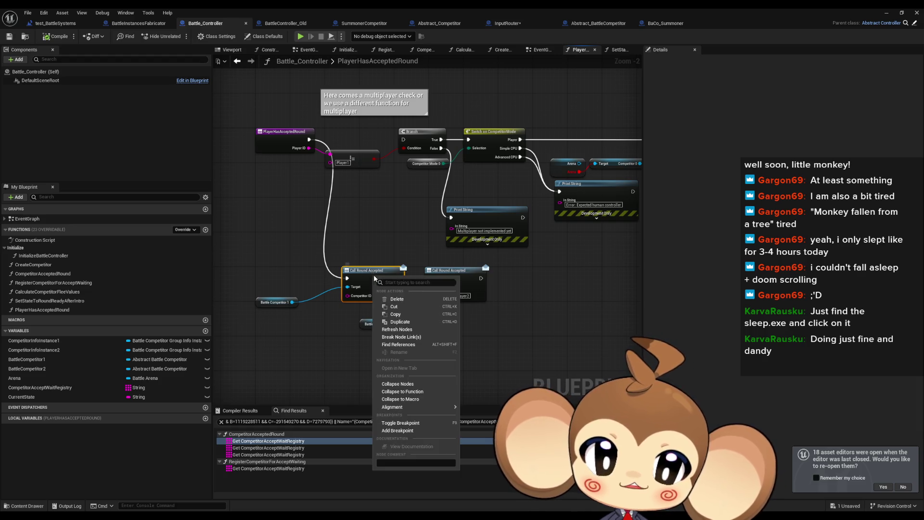
{"action": "left_click", "coordinate": [399, 344]}
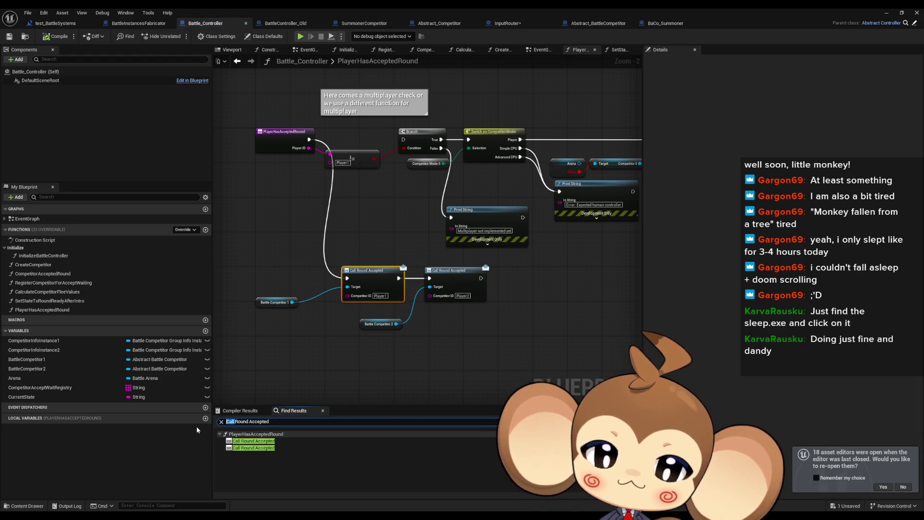
{"action": "type", "text": "bind"}
{"action": "key", "text": "Return"}
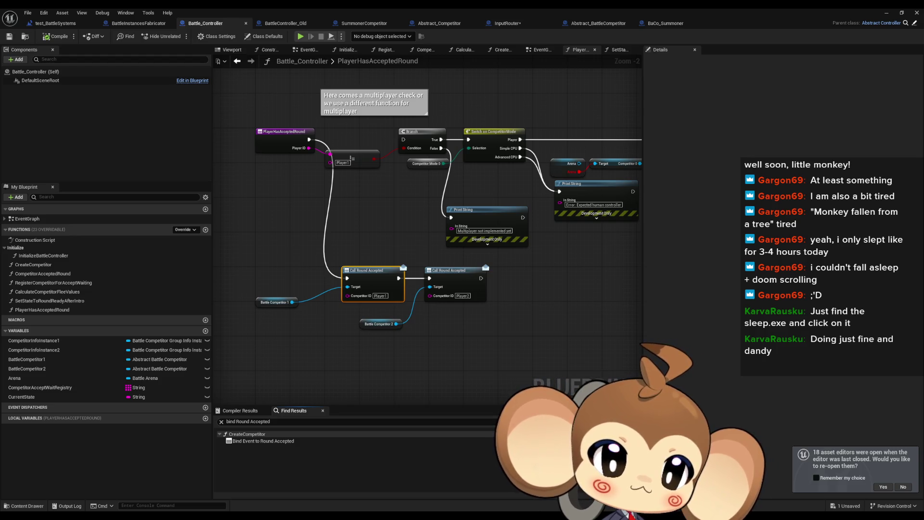
{"action": "left_click", "coordinate": [263, 441]}
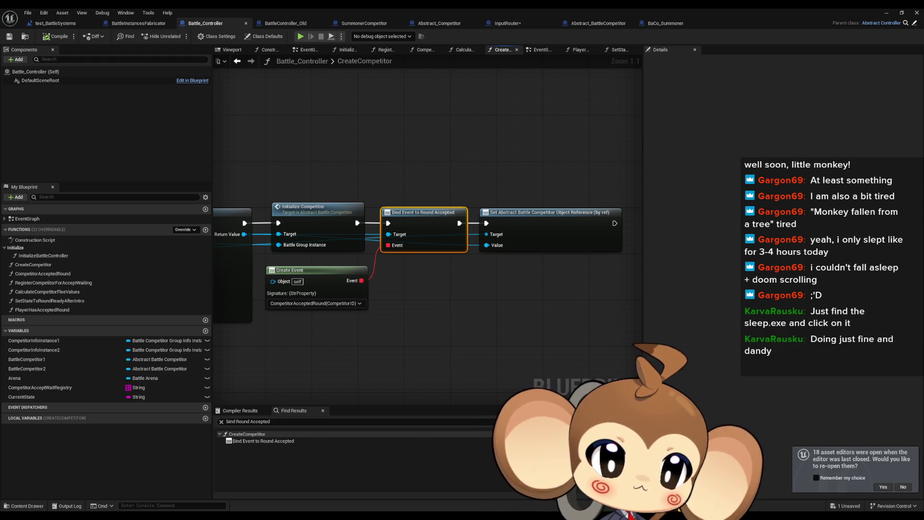
Move Bind Event to Round Accepted and Create Event below, wiring Initialize Competitor straight to Set
{"action": "left_click_drag", "start_coordinate": [462, 339], "coordinate": [525, 340]}
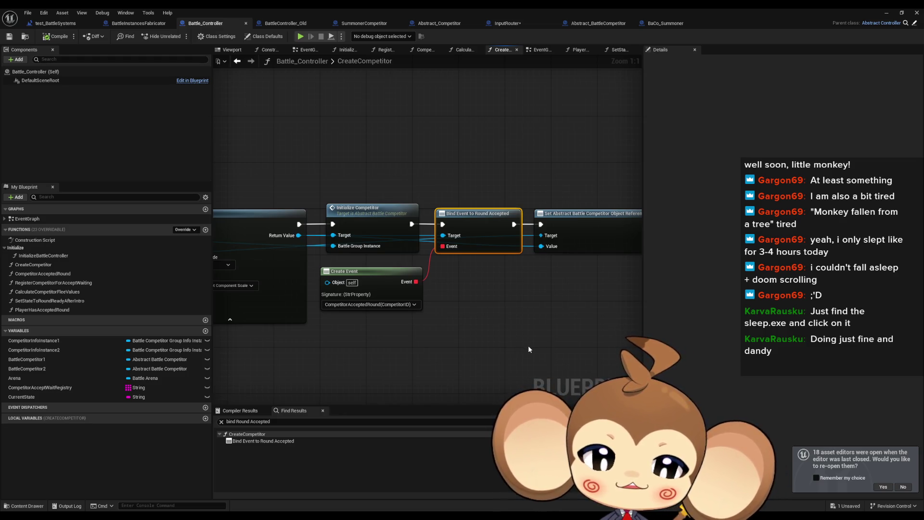
{"action": "left_click", "coordinate": [504, 339]}
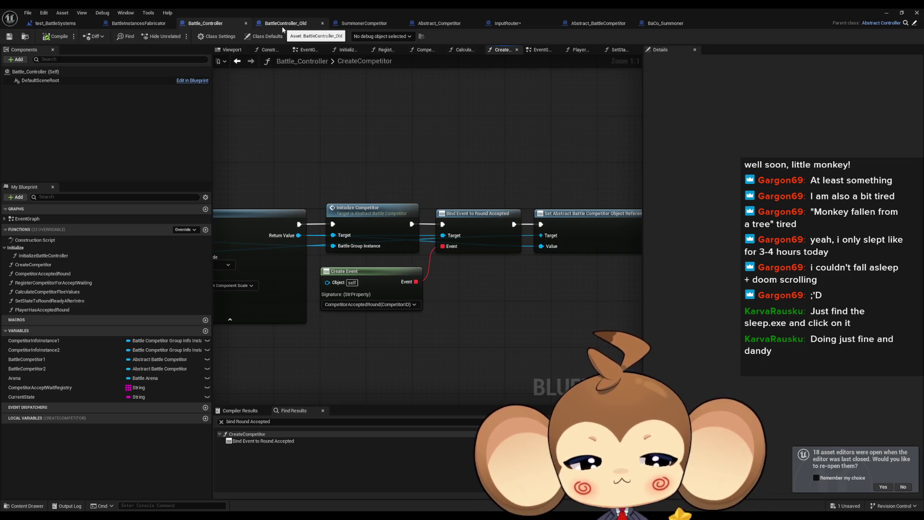
{"action": "mouse_move", "coordinate": [473, 355]}
{"action": "left_mouse_down"}
{"action": "mouse_move", "coordinate": [351, 272]}
{"action": "mouse_move", "coordinate": [293, 260]}
{"action": "mouse_move", "coordinate": [312, 258]}
{"action": "left_mouse_up"}
{"action": "left_click_drag", "start_coordinate": [464, 149], "coordinate": [512, 338]}
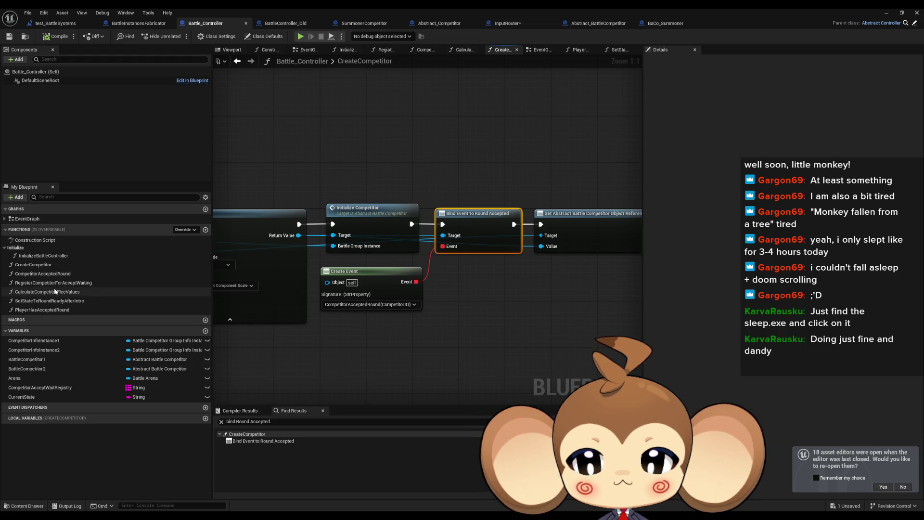
{"action": "left_click", "coordinate": [418, 273]}
{"action": "left_click", "coordinate": [475, 218], "text": "ctrl"}
{"action": "left_click_drag", "start_coordinate": [475, 219], "coordinate": [476, 288]}
{"action": "left_click_drag", "start_coordinate": [412, 224], "coordinate": [541, 224]}
{"action": "left_click", "coordinate": [470, 182]}
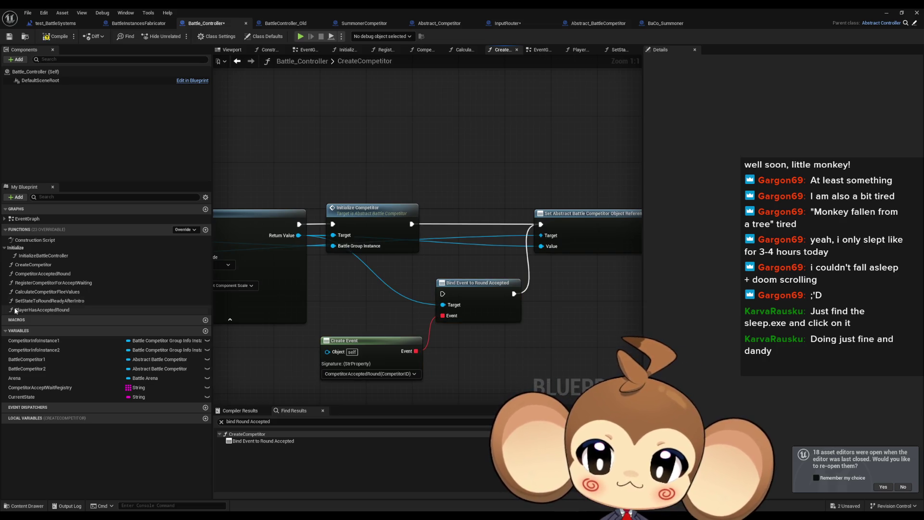
{"action": "double_click", "coordinate": [44, 310]}
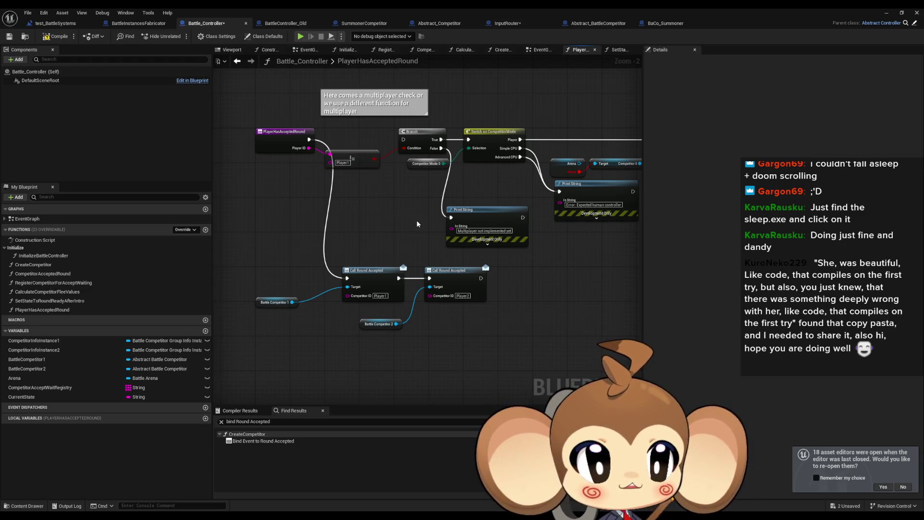
Line up the Battle Competitor 1 and 2 getters at one height beneath the Call Round Accepted nodes
{"action": "left_click_drag", "start_coordinate": [418, 227], "coordinate": [445, 222]}
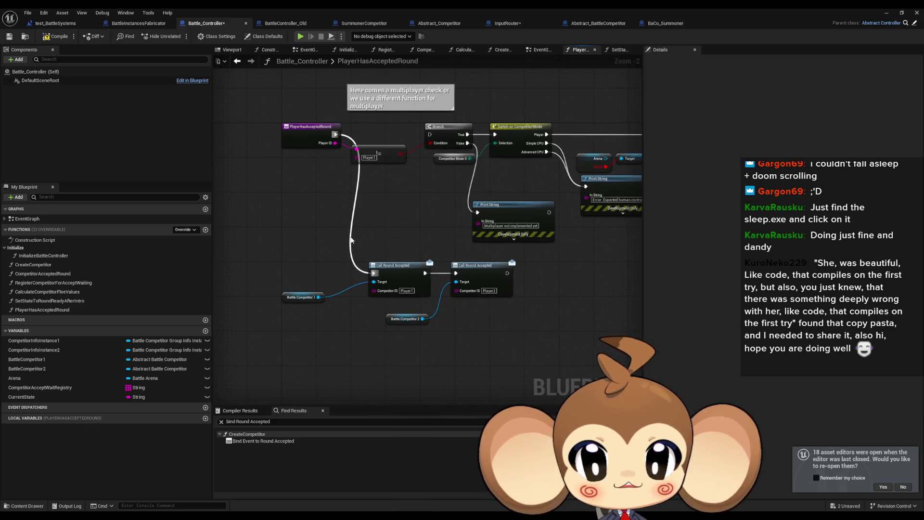
{"action": "left_click_drag", "start_coordinate": [355, 254], "coordinate": [356, 270]}
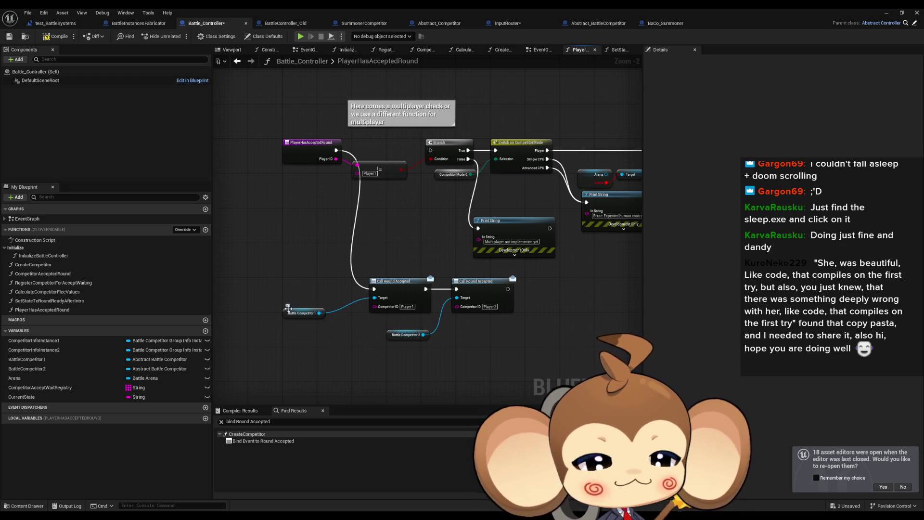
{"action": "left_click_drag", "start_coordinate": [279, 298], "coordinate": [308, 320]}
{"action": "left_click_drag", "start_coordinate": [290, 317], "coordinate": [323, 320]}
{"action": "left_click", "coordinate": [392, 326]}
{"action": "left_click_drag", "start_coordinate": [393, 326], "coordinate": [392, 323]}
{"action": "left_click_drag", "start_coordinate": [331, 318], "coordinate": [330, 322]}
{"action": "left_click", "coordinate": [337, 349]}
Select the first Call Round Accepted node and pull a new wire from Battle Competitor 1
{"action": "scroll", "coordinate": [337, 347], "scroll_direction": "up", "scroll_amount": 2}
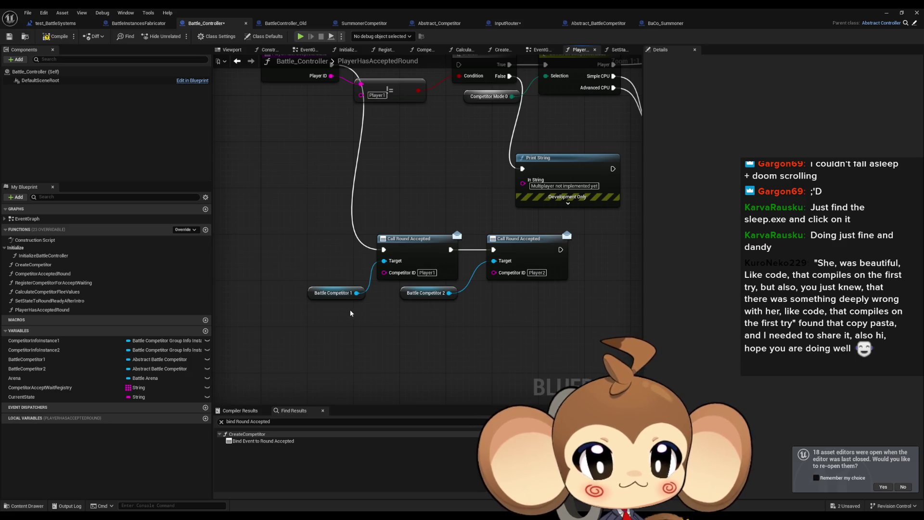
{"action": "left_click", "coordinate": [413, 265]}
{"action": "left_click_drag", "start_coordinate": [356, 293], "coordinate": [378, 344]}
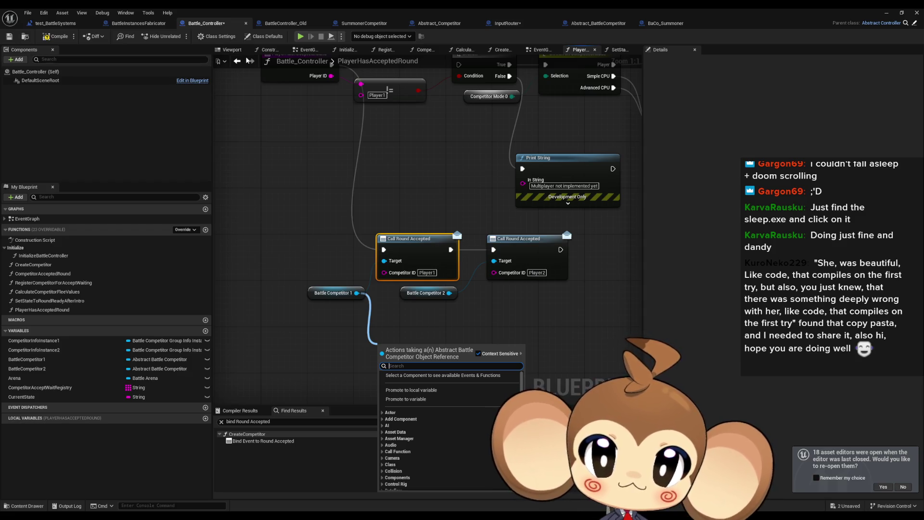
Add a Create Competitor node wired from Battle Competitor 1 by searching 'compet'
{"action": "left_click", "coordinate": [249, 62]}
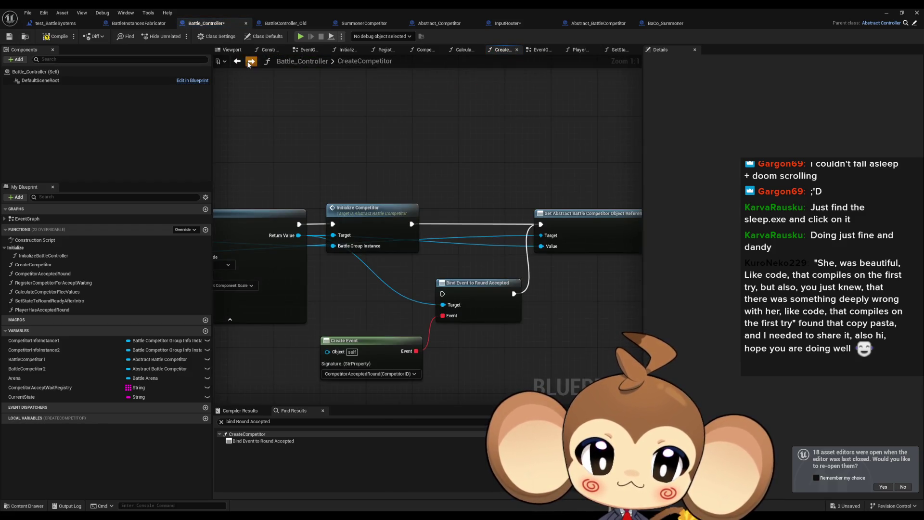
{"action": "left_click", "coordinate": [237, 61]}
{"action": "left_click_drag", "start_coordinate": [356, 293], "coordinate": [367, 314]}
{"action": "type", "text": "co"}
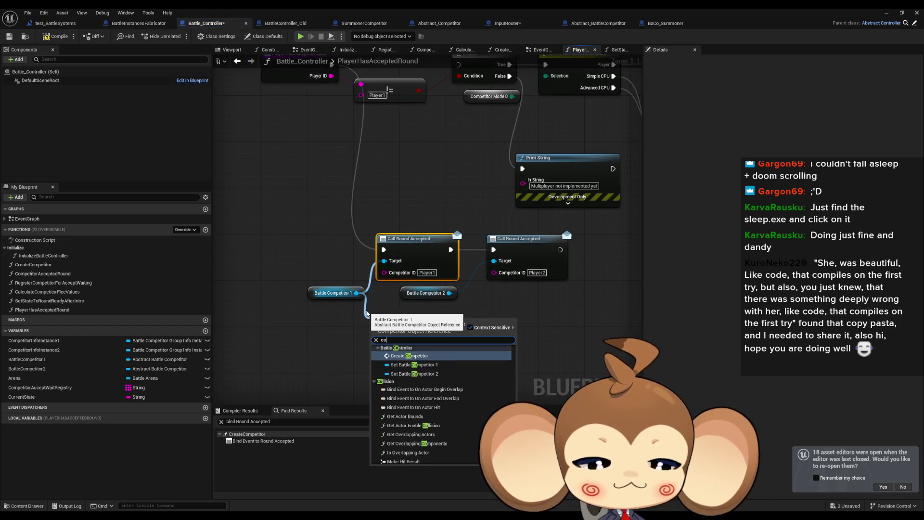
{"action": "type", "text": "mpet"}
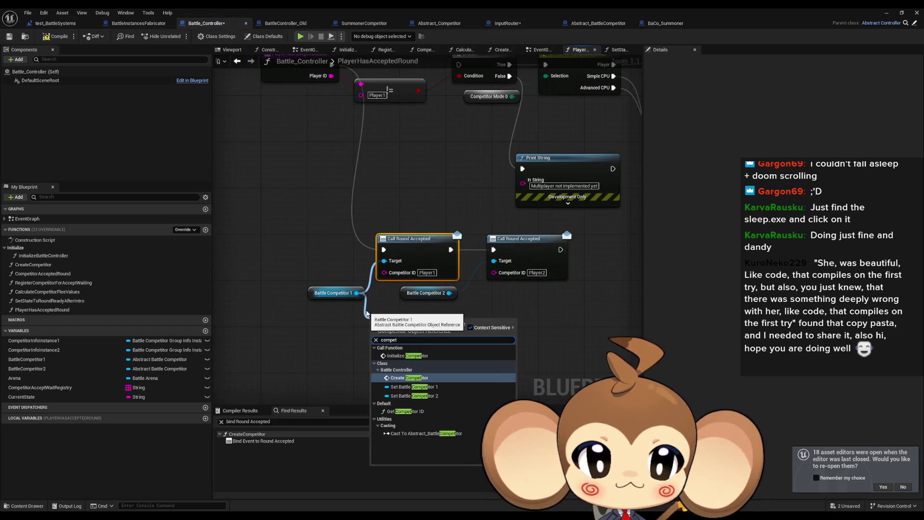
{"action": "key", "text": "Return"}
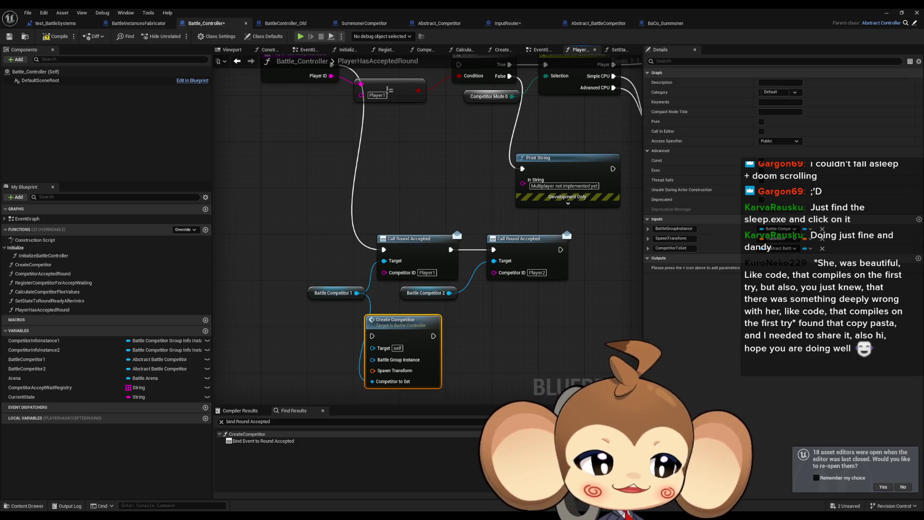
Open the CreateCompetitor function to inspect its Bind Event to Round Accepted setup, then return
{"action": "left_click", "coordinate": [464, 334]}
{"action": "left_click_drag", "start_coordinate": [467, 334], "coordinate": [473, 307]}
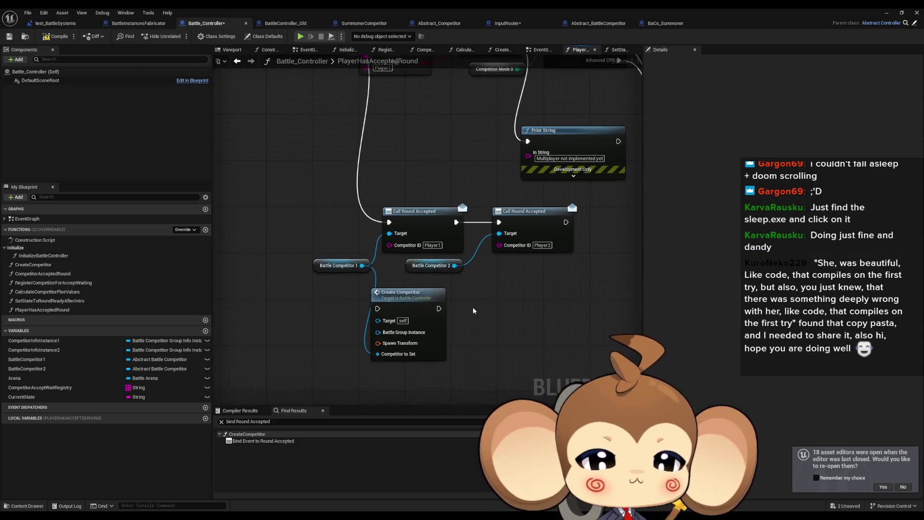
{"action": "left_click", "coordinate": [427, 301]}
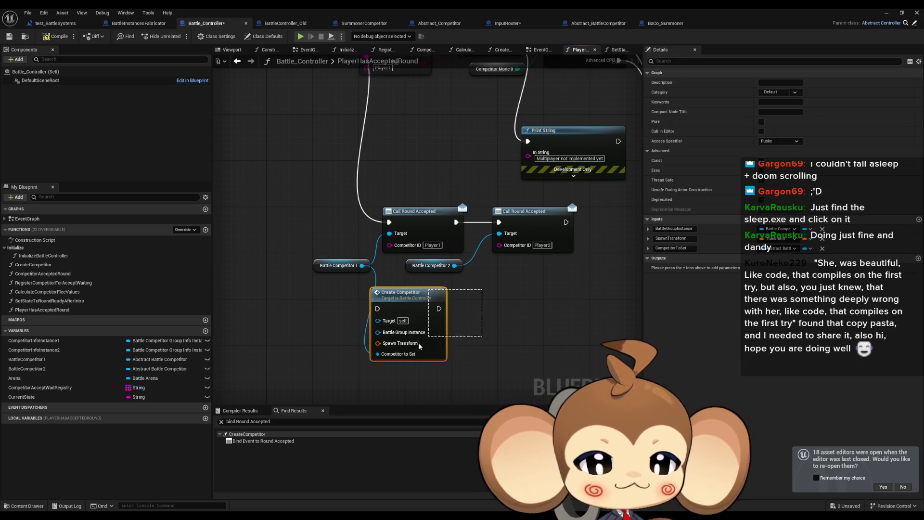
{"action": "double_click", "coordinate": [383, 291]}
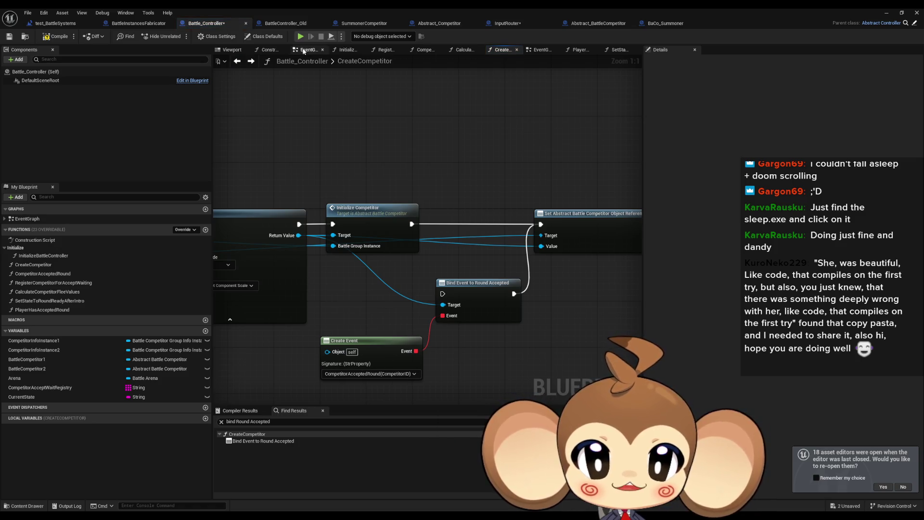
{"action": "left_click", "coordinate": [251, 62]}
Place a Competitor Accepted Round call in the PlayerHasAcceptedRound graph from the Functions list
{"action": "left_click_drag", "start_coordinate": [362, 266], "coordinate": [390, 315]}
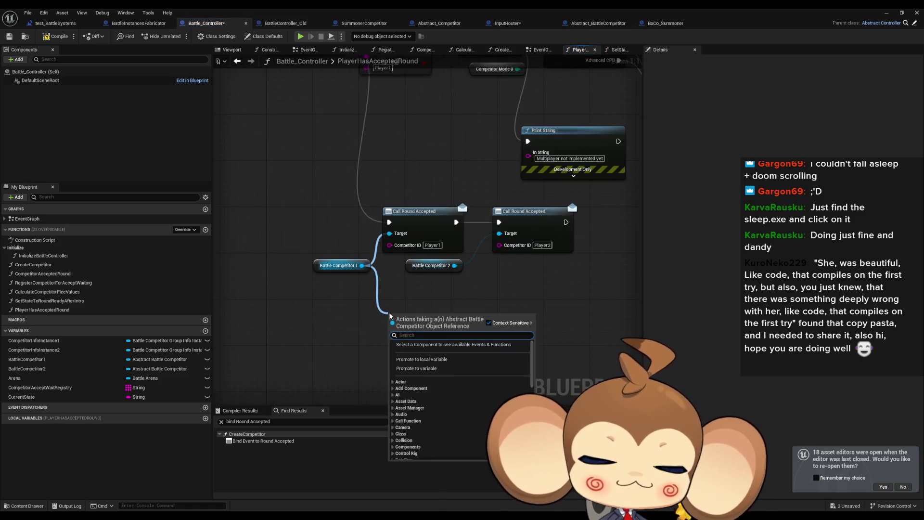
{"action": "type", "text": "comp acc"}
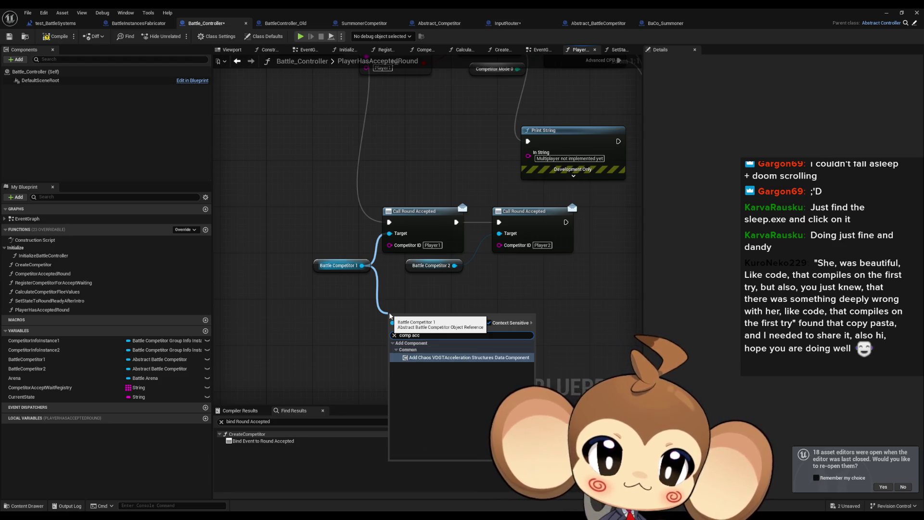
{"action": "key", "text": "Escape"}
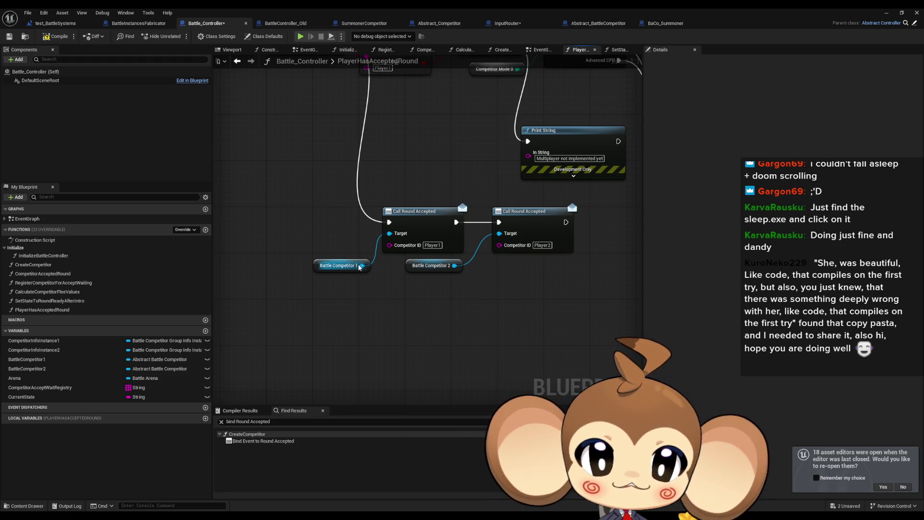
{"action": "mouse_move", "coordinate": [362, 266]}
{"action": "left_mouse_down"}
{"action": "mouse_move", "coordinate": [380, 339]}
{"action": "mouse_move", "coordinate": [283, 31]}
{"action": "left_mouse_up"}
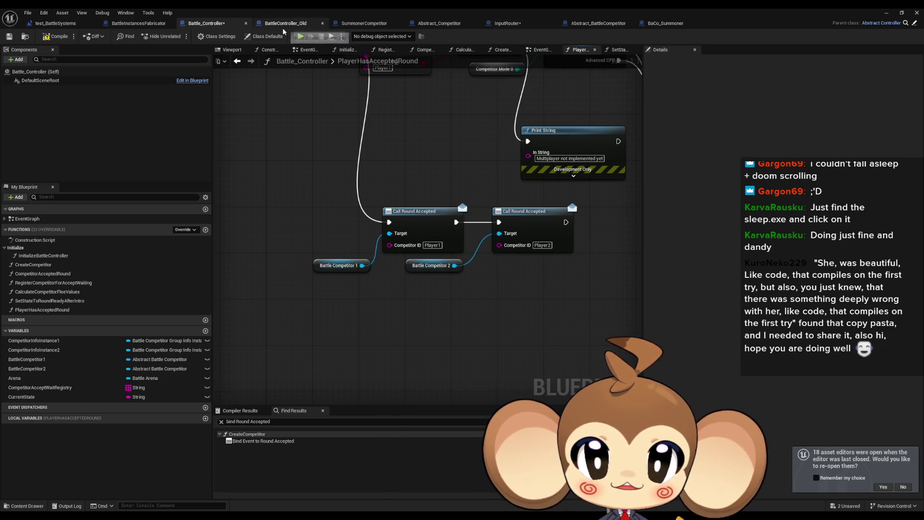
{"action": "left_click", "coordinate": [237, 61]}
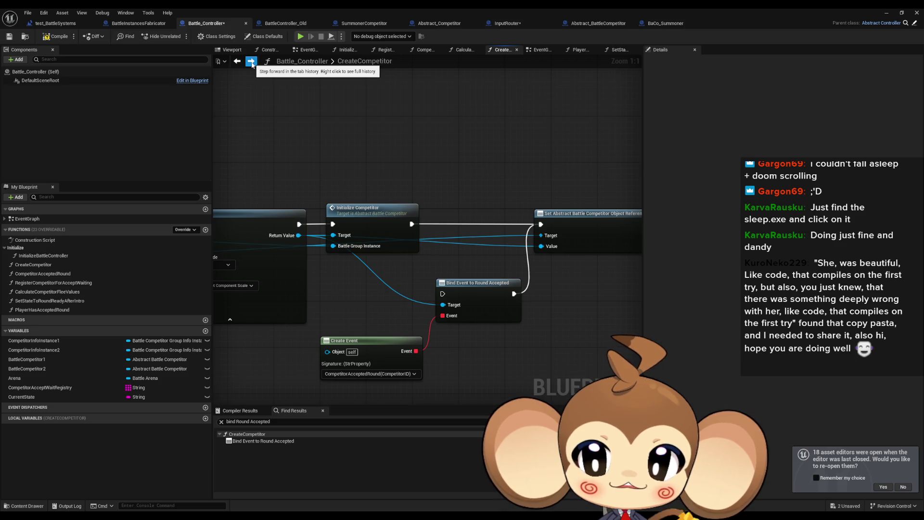
{"action": "left_click", "coordinate": [251, 62]}
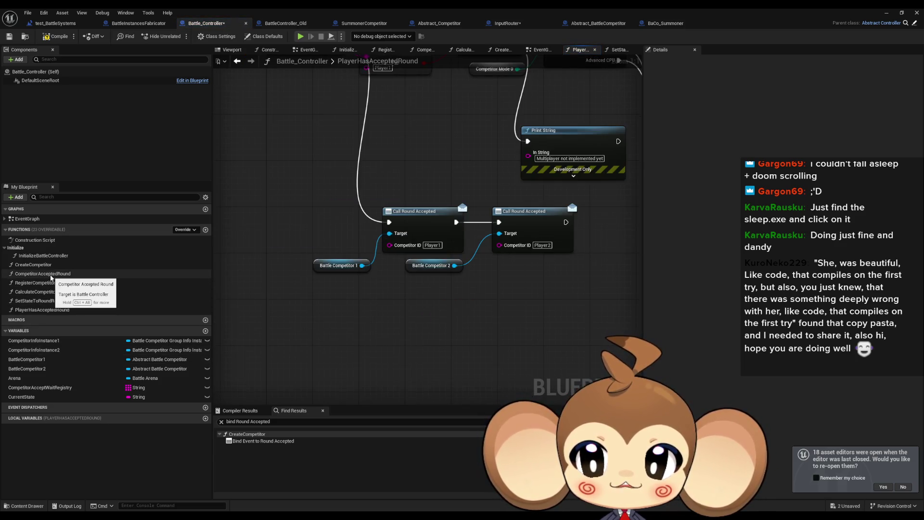
{"action": "left_click_drag", "start_coordinate": [51, 274], "coordinate": [385, 296]}
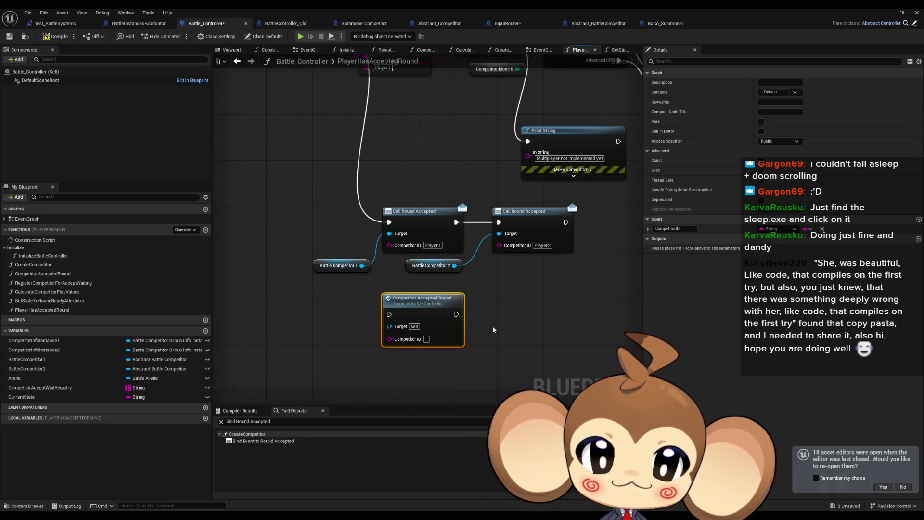
Replace the Battle Competitor 1 getter with an unwired copy, removing its Call Round Accepted link
{"action": "left_click", "coordinate": [343, 265]}
{"action": "key", "text": "Delete"}
{"action": "key", "text": "ctrl+v"}
From Battle Competitor 1, add a Get Battle Group Instance node from the Variables > Default actions
{"action": "left_click_drag", "start_coordinate": [356, 313], "coordinate": [377, 320]}
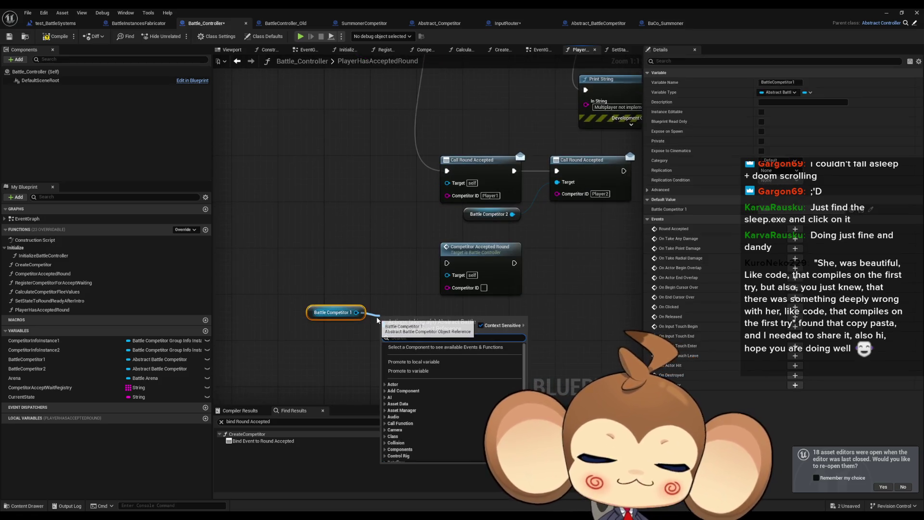
{"action": "type", "text": "get id"}
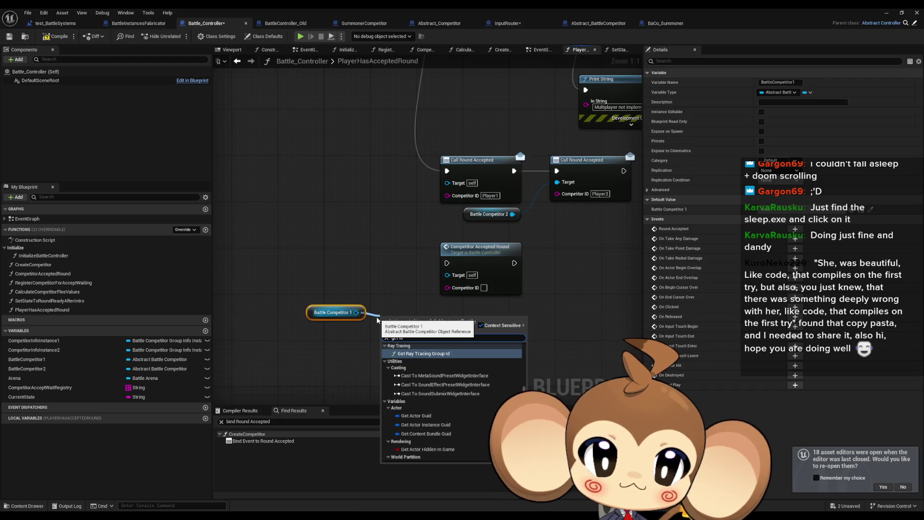
{"action": "key", "text": "BackSpace"}
{"action": "type", "text": "nfo"}
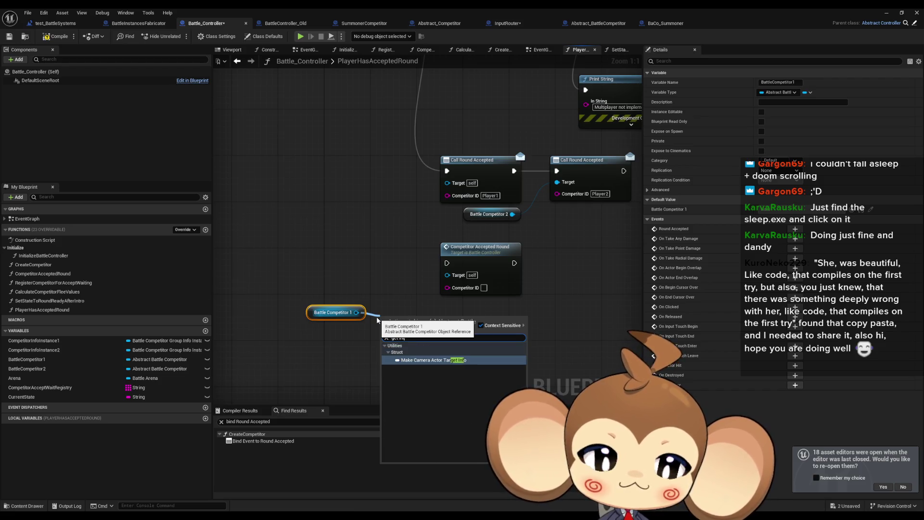
{"action": "key", "text": "ctrl+a"}
{"action": "key", "text": "BackSpace"}
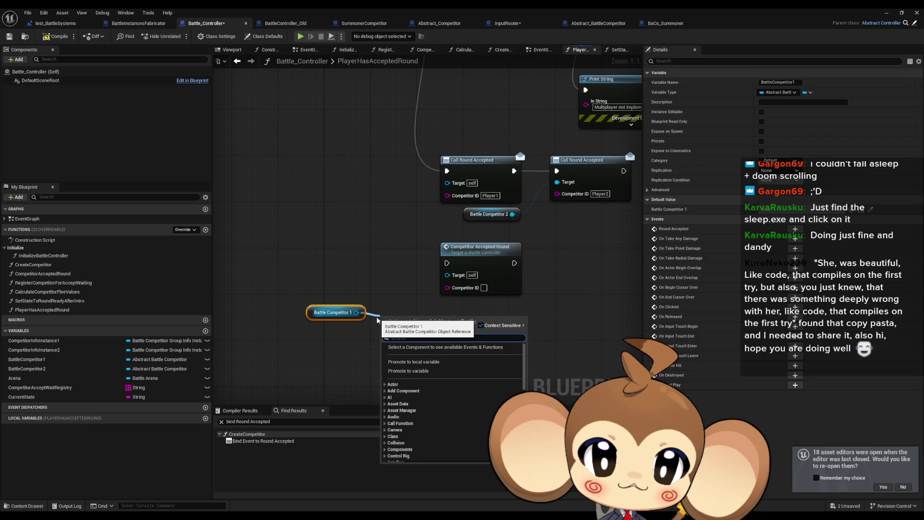
{"action": "scroll", "coordinate": [449, 396], "scroll_direction": "down", "scroll_amount": 2}
{"action": "scroll", "coordinate": [449, 393], "scroll_direction": "down", "scroll_amount": 10}
{"action": "left_click", "coordinate": [394, 440]}
{"action": "scroll", "coordinate": [394, 441], "scroll_direction": "down", "scroll_amount": 3}
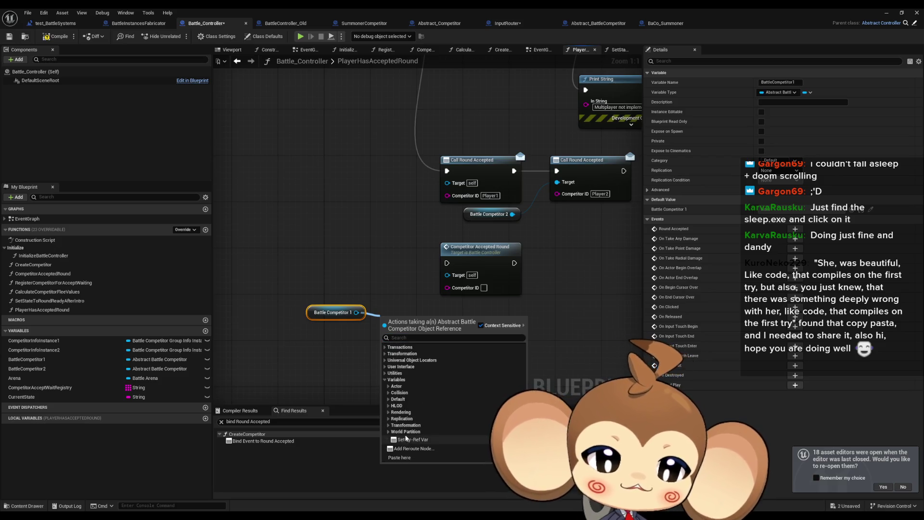
{"action": "left_click", "coordinate": [398, 399]}
{"action": "scroll", "coordinate": [432, 418], "scroll_direction": "down", "scroll_amount": 2}
{"action": "scroll", "coordinate": [433, 404], "scroll_direction": "down", "scroll_amount": 1}
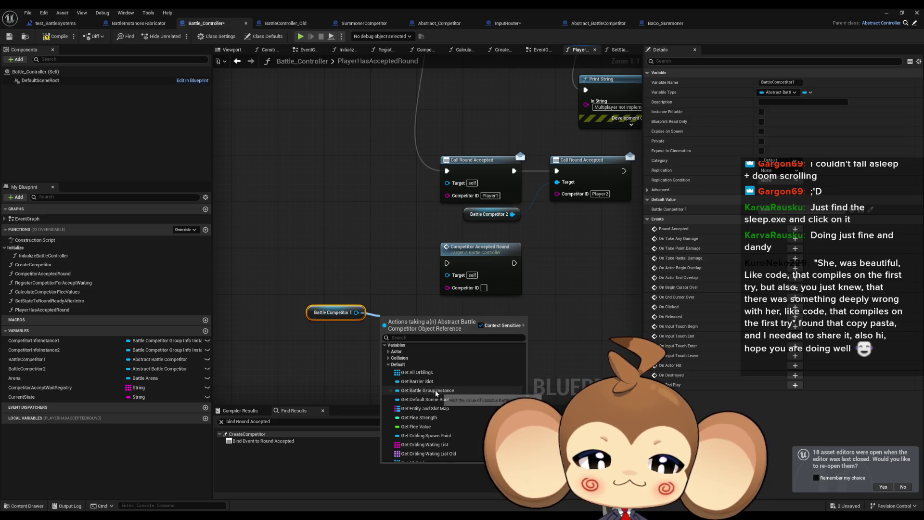
{"action": "left_click", "coordinate": [435, 391]}
Add Get BattleCompetitorGroupInfo and a Break struct node, wiring ID into Competitor Accepted Round's Competitor ID
{"action": "mouse_move", "coordinate": [430, 324]}
{"action": "left_mouse_down"}
{"action": "mouse_move", "coordinate": [338, 335]}
{"action": "mouse_move", "coordinate": [352, 366]}
{"action": "left_mouse_up"}
{"action": "type", "text": "get group"}
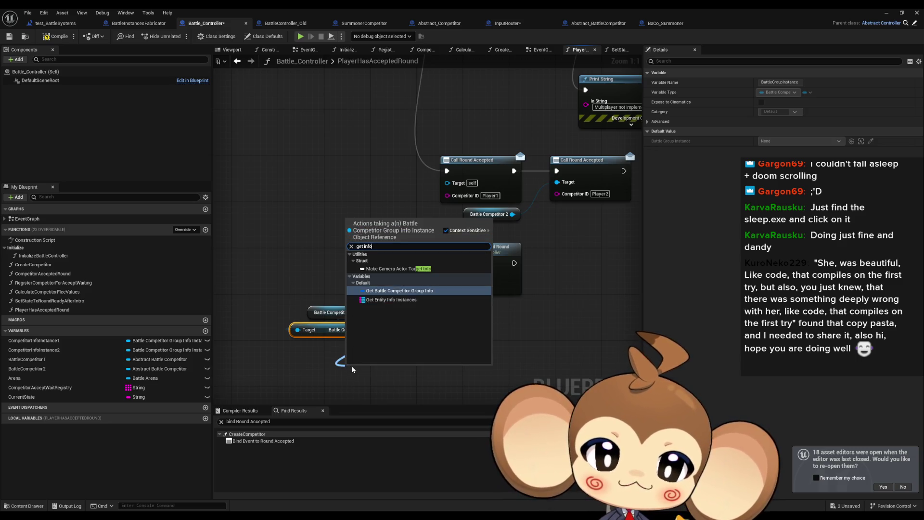
{"action": "key", "text": "Return"}
{"action": "left_click_drag", "start_coordinate": [441, 370], "coordinate": [481, 355]}
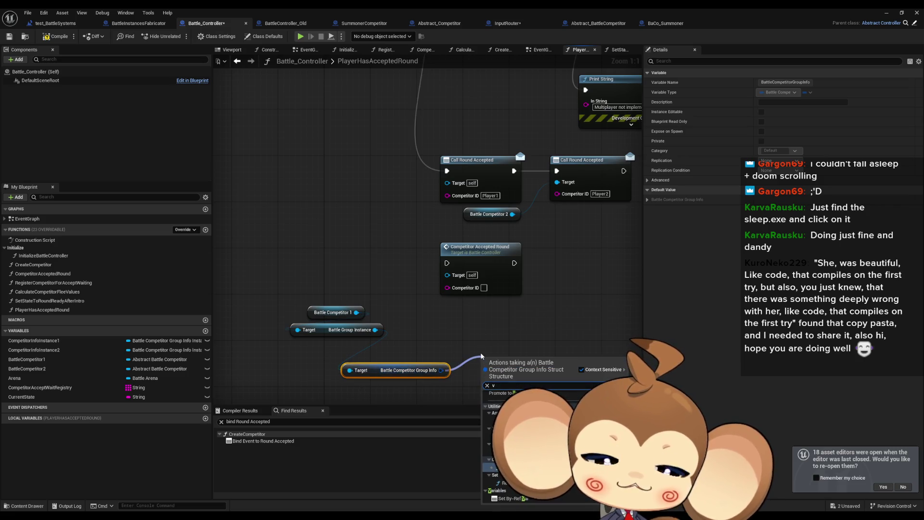
{"action": "type", "text": "break"}
{"action": "key", "text": "Return"}
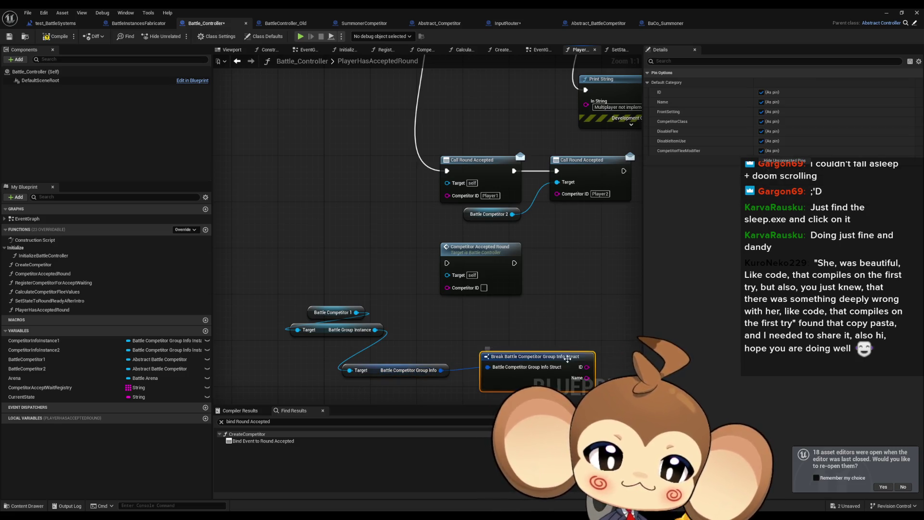
{"action": "left_click_drag", "start_coordinate": [586, 367], "coordinate": [483, 287]}
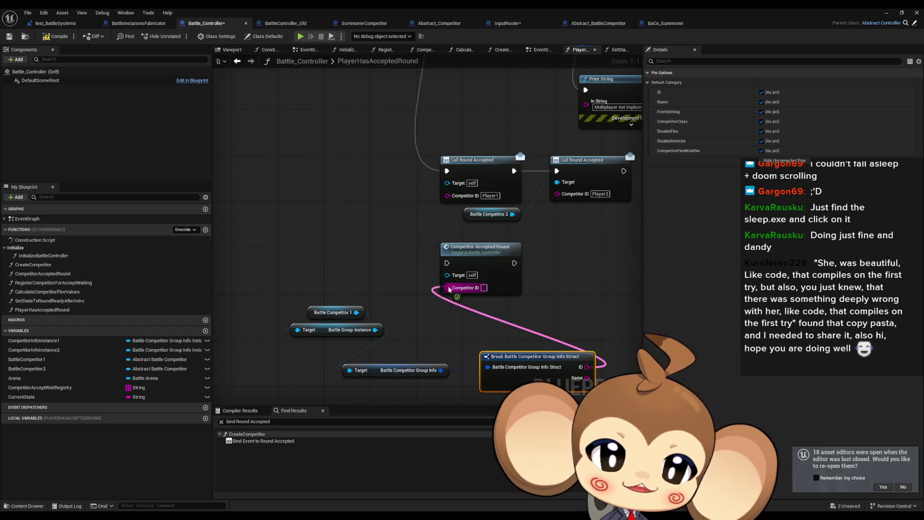
{"action": "left_click", "coordinate": [784, 161]}
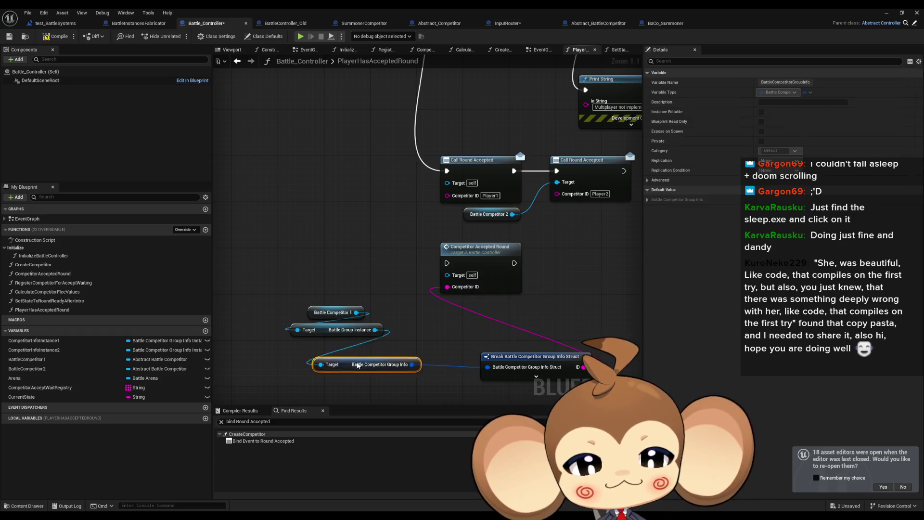
Arrange the four-node ID chain neatly beside the Competitor Accepted Round call
{"action": "left_click_drag", "start_coordinate": [394, 373], "coordinate": [335, 351]}
{"action": "left_click_drag", "start_coordinate": [527, 364], "coordinate": [330, 369]}
{"action": "mouse_move", "coordinate": [306, 282]}
{"action": "left_mouse_down"}
{"action": "mouse_move", "coordinate": [353, 365]}
{"action": "mouse_move", "coordinate": [370, 330]}
{"action": "left_mouse_up"}
{"action": "mouse_move", "coordinate": [503, 301]}
{"action": "left_mouse_down"}
{"action": "mouse_move", "coordinate": [458, 311]}
{"action": "mouse_move", "coordinate": [417, 299]}
{"action": "left_mouse_up"}
{"action": "left_click", "coordinate": [418, 298]}
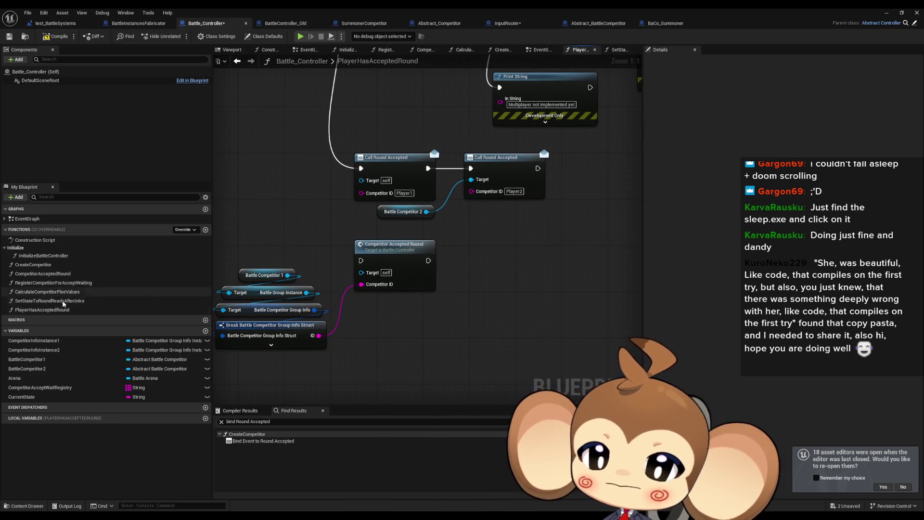
Add a Battle Competitor 2 getter and paste a copy of the ID chain for it
{"action": "left_click_drag", "start_coordinate": [27, 368], "coordinate": [452, 311]}
{"action": "left_click", "coordinate": [464, 321]}
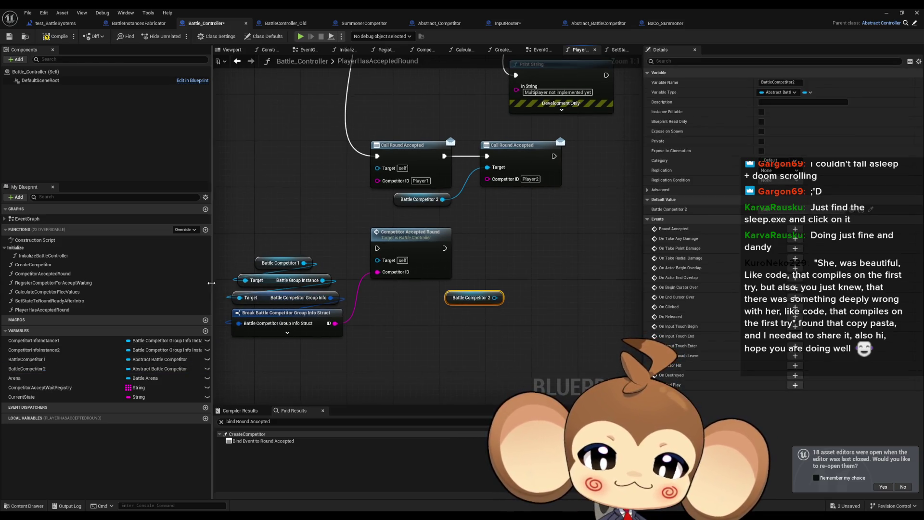
{"action": "left_click_drag", "start_coordinate": [245, 302], "coordinate": [248, 310]}
{"action": "key", "text": "ctrl+c"}
{"action": "key", "text": "ctrl+v"}
Duplicate Competitor Accepted Round, feed it the second ID, and chain it after the first call
{"action": "left_click_drag", "start_coordinate": [338, 228], "coordinate": [387, 245]}
{"action": "key", "text": "ctrl+c"}
{"action": "key", "text": "ctrl+v"}
{"action": "left_click_drag", "start_coordinate": [578, 289], "coordinate": [594, 369]}
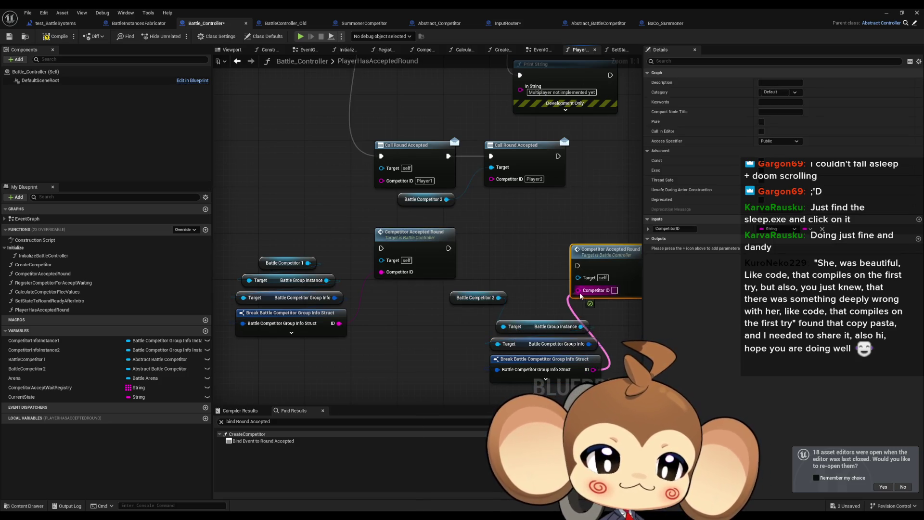
{"action": "mouse_move", "coordinate": [577, 265]}
{"action": "left_mouse_down"}
{"action": "mouse_move", "coordinate": [510, 266]}
{"action": "mouse_move", "coordinate": [448, 248]}
{"action": "left_mouse_up"}
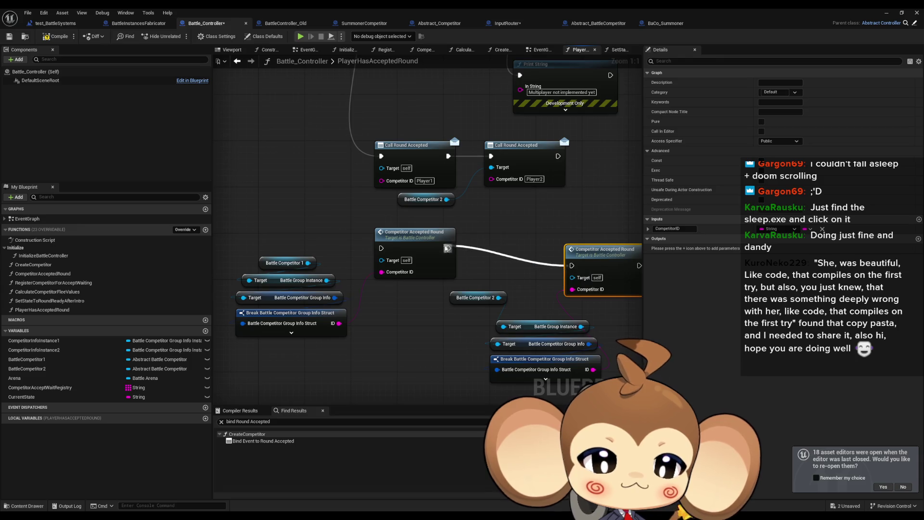
Route the PlayerHasAcceptedRound entry directly into the first Competitor Accepted Round call
{"action": "scroll", "coordinate": [449, 287], "scroll_direction": "down", "scroll_amount": 2}
{"action": "mouse_move", "coordinate": [393, 377]}
{"action": "left_mouse_down"}
{"action": "mouse_move", "coordinate": [355, 252]}
{"action": "mouse_move", "coordinate": [357, 169]}
{"action": "left_mouse_up"}
{"action": "left_click", "coordinate": [435, 281]}
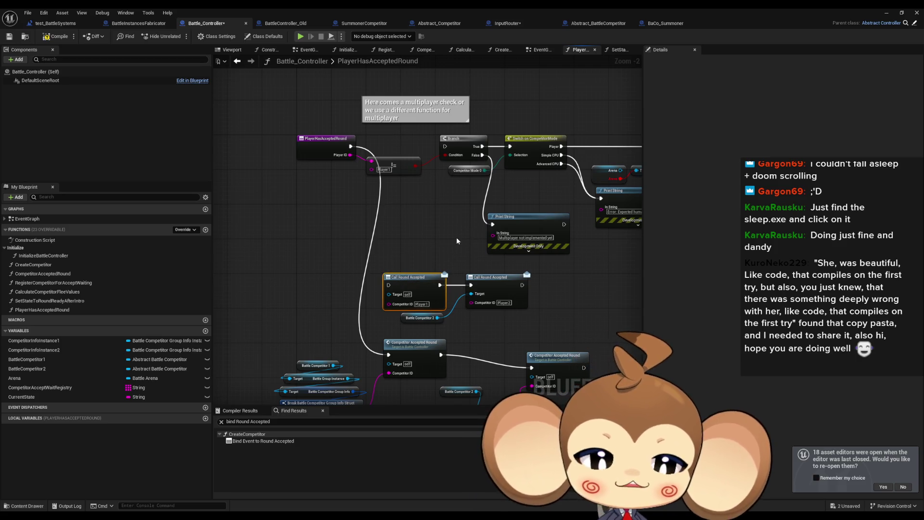
{"action": "scroll", "coordinate": [453, 251], "scroll_direction": "up", "scroll_amount": 2}
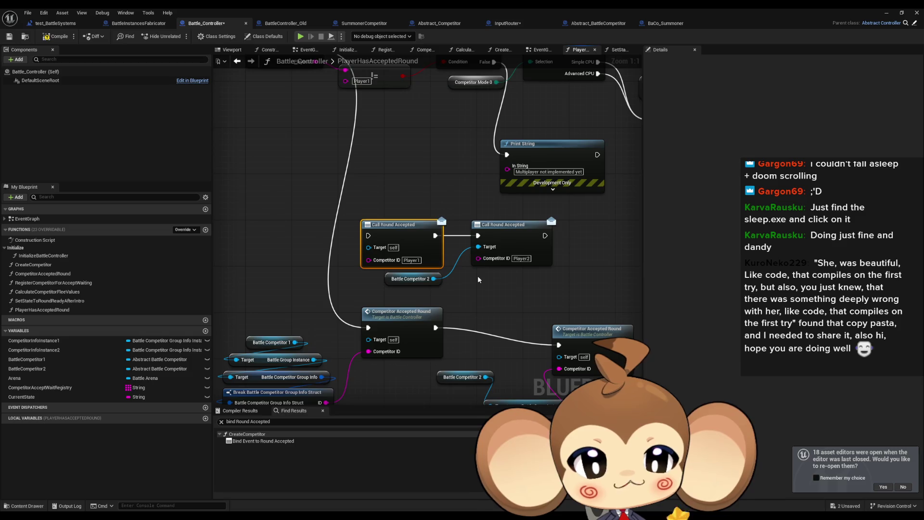
{"action": "left_click", "coordinate": [478, 279]}
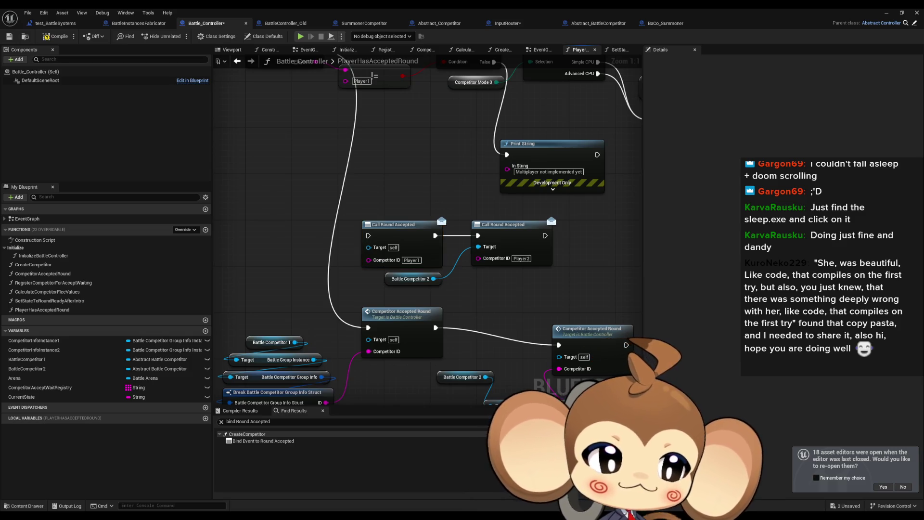
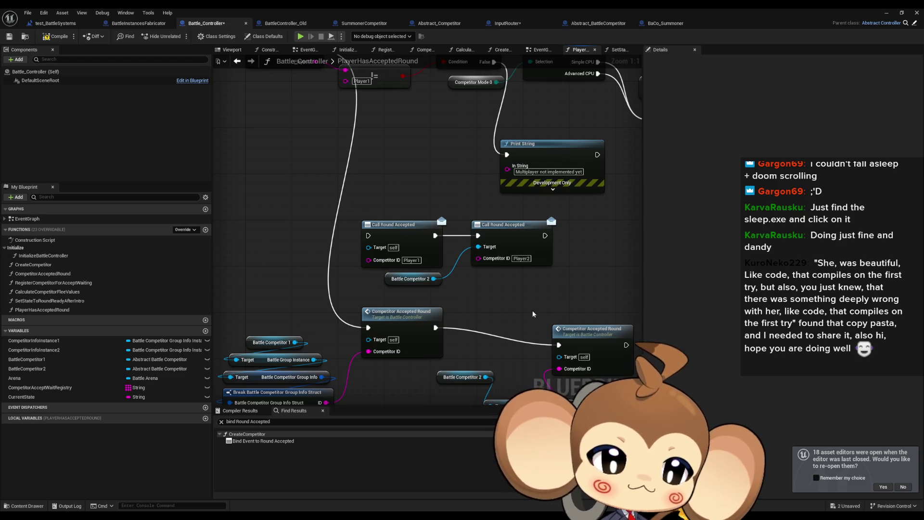
Open the CompetitorAcceptedRound graph, frame its nodes up to REMOVE, and float the editor at the upper left
{"action": "double_click", "coordinate": [324, 263]}
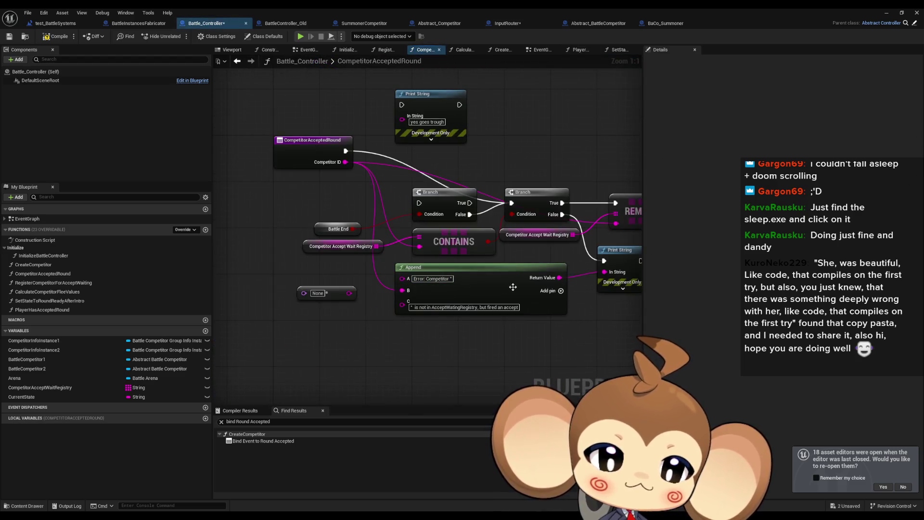
{"action": "left_click_drag", "start_coordinate": [448, 120], "coordinate": [434, 166]}
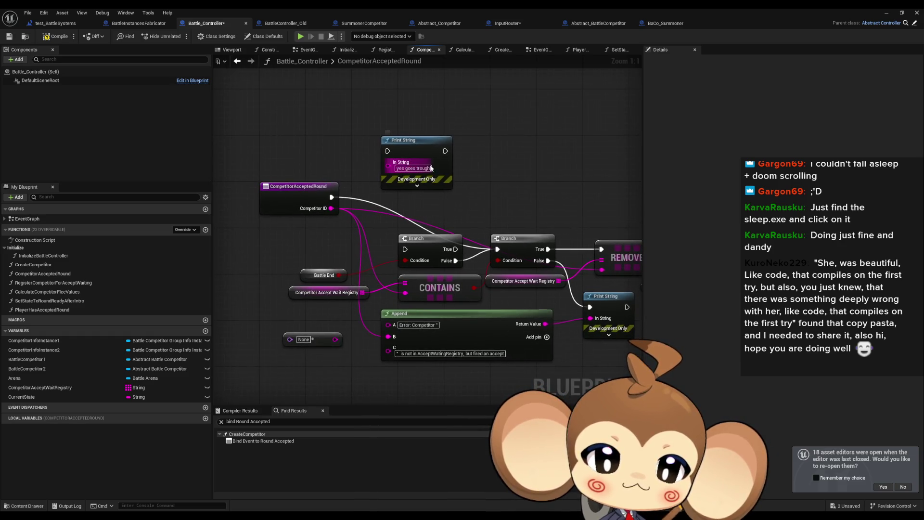
{"action": "left_click_drag", "start_coordinate": [489, 157], "coordinate": [512, 163]}
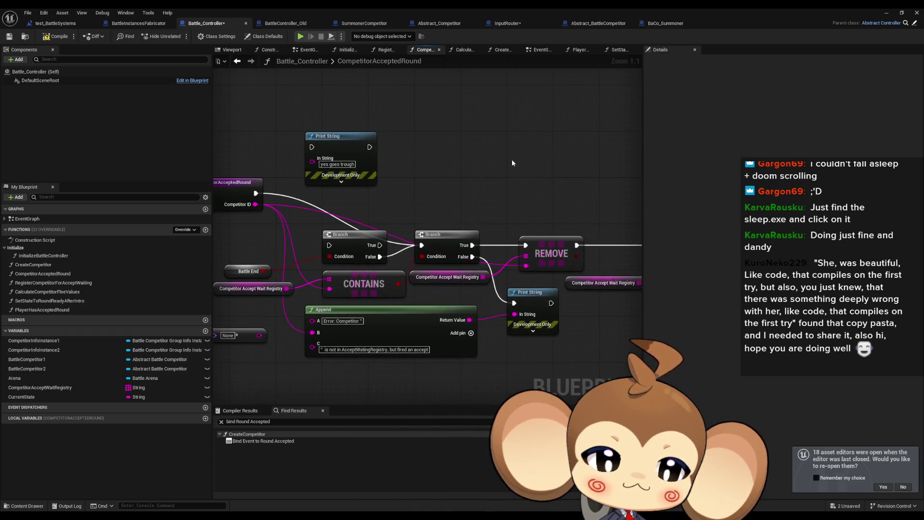
{"action": "scroll", "coordinate": [530, 169], "scroll_direction": "down", "scroll_amount": 3}
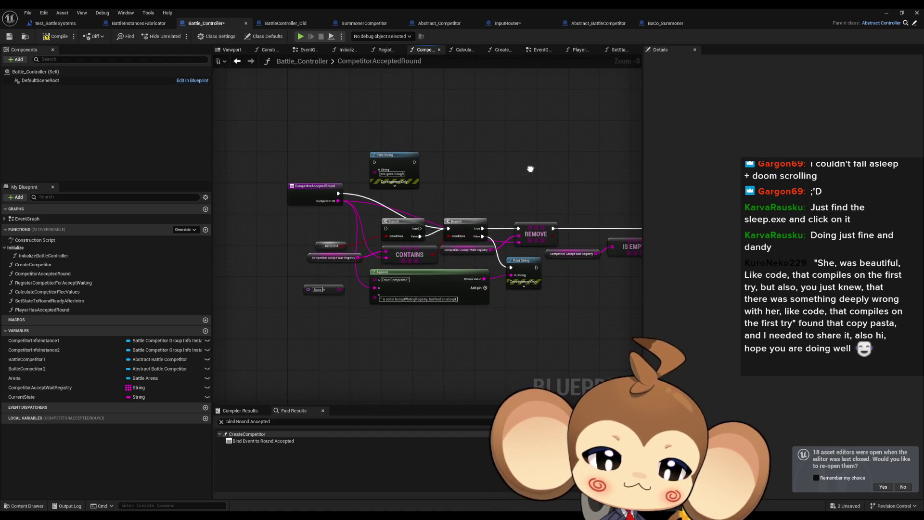
{"action": "double_click", "coordinate": [492, 9]}
{"action": "left_click_drag", "start_coordinate": [515, 197], "coordinate": [458, 42]}
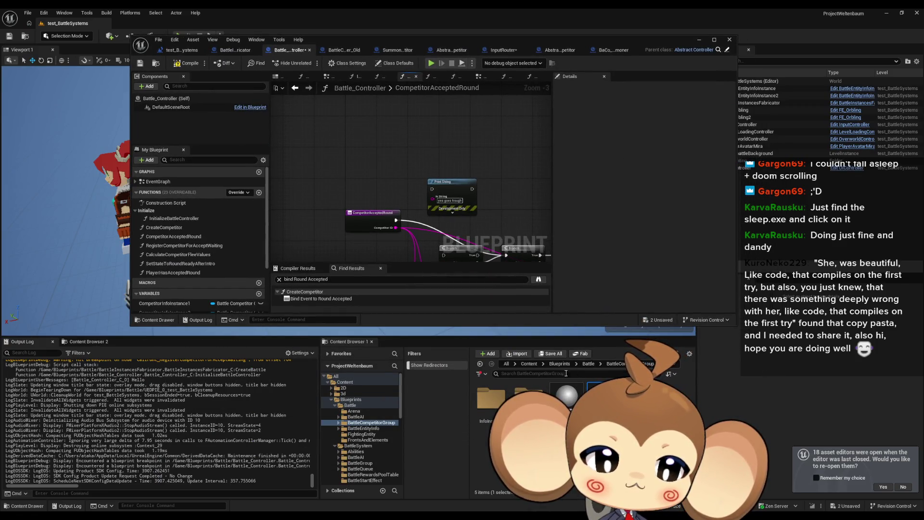
Browse to Battle > BattleCompetitorGroup > Preset and open the existing competitor preset
{"action": "left_click", "coordinate": [588, 364]}
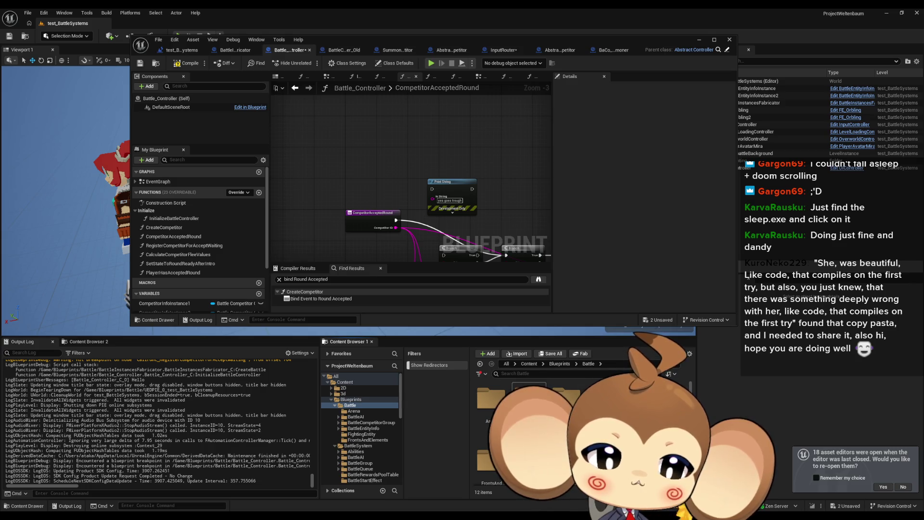
{"action": "double_click", "coordinate": [572, 402]}
{"action": "double_click", "coordinate": [529, 399]}
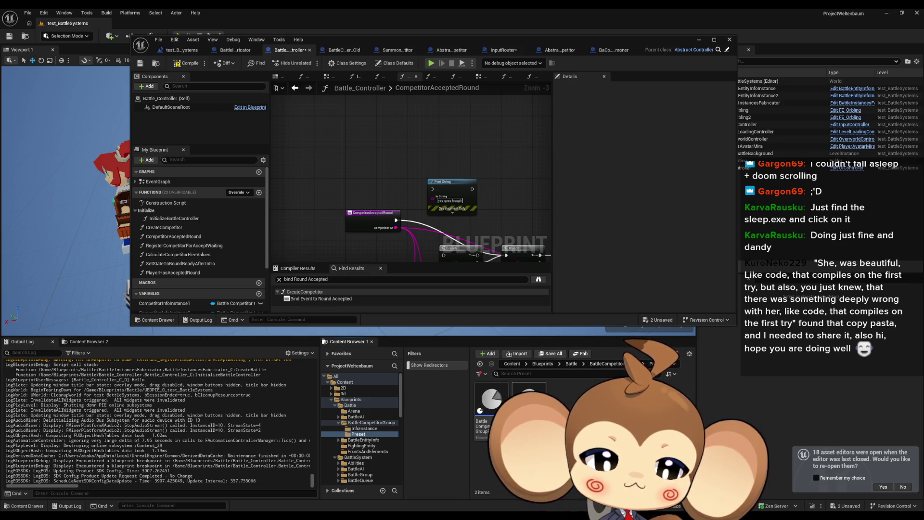
{"action": "double_click", "coordinate": [529, 399]}
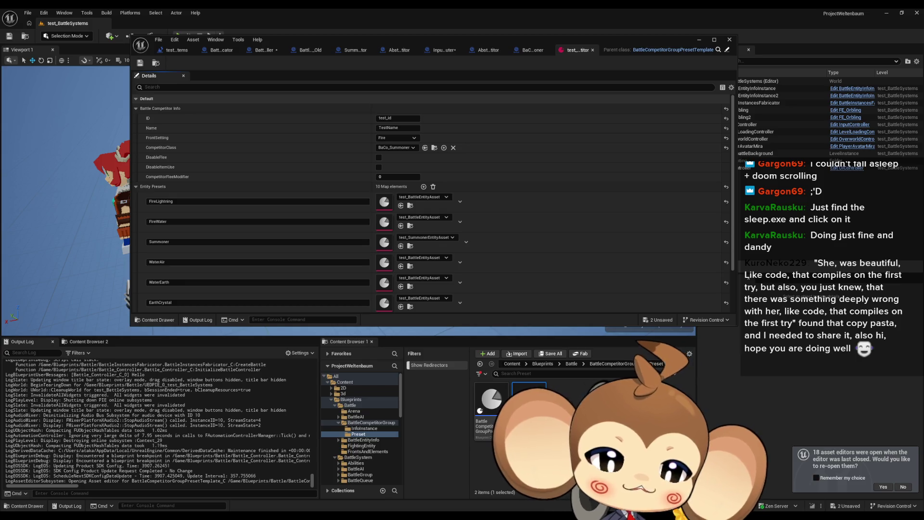
Duplicate the preset into test_competitor1 and test_competitor2, fix redirectors, and save all
{"action": "key", "text": "ctrl+d"}
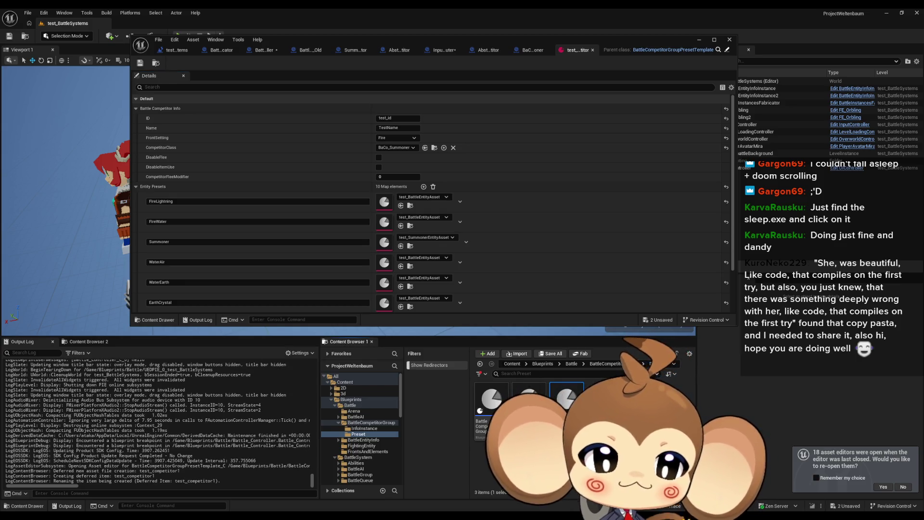
{"action": "key", "text": "Return"}
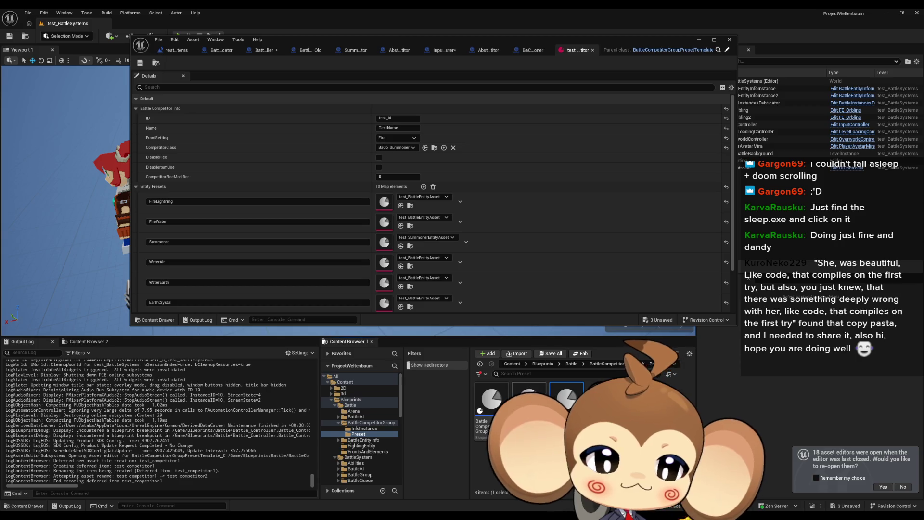
{"action": "key", "text": "ctrl+s"}
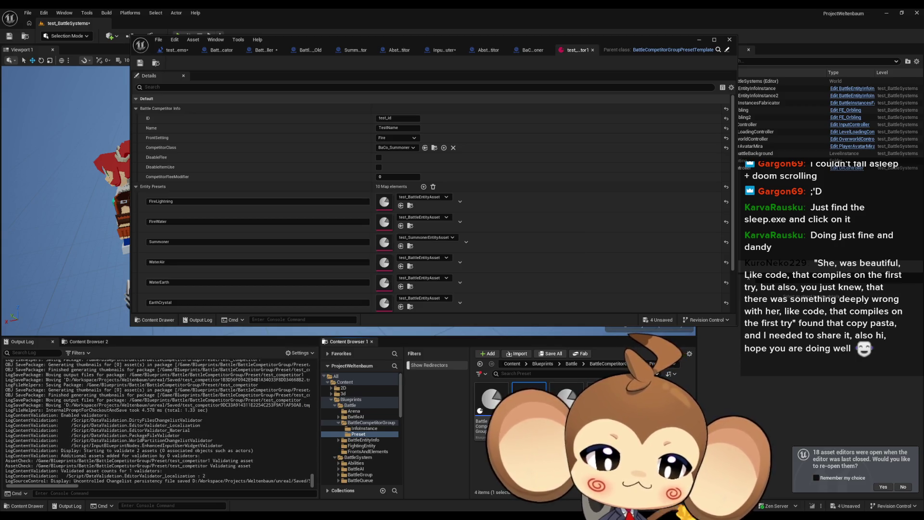
{"action": "right_click", "coordinate": [597, 402]}
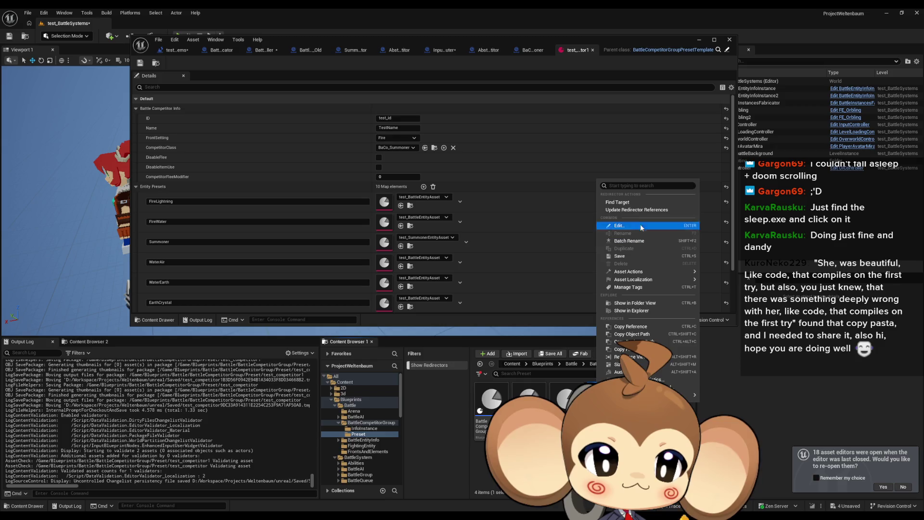
{"action": "left_click", "coordinate": [631, 209]}
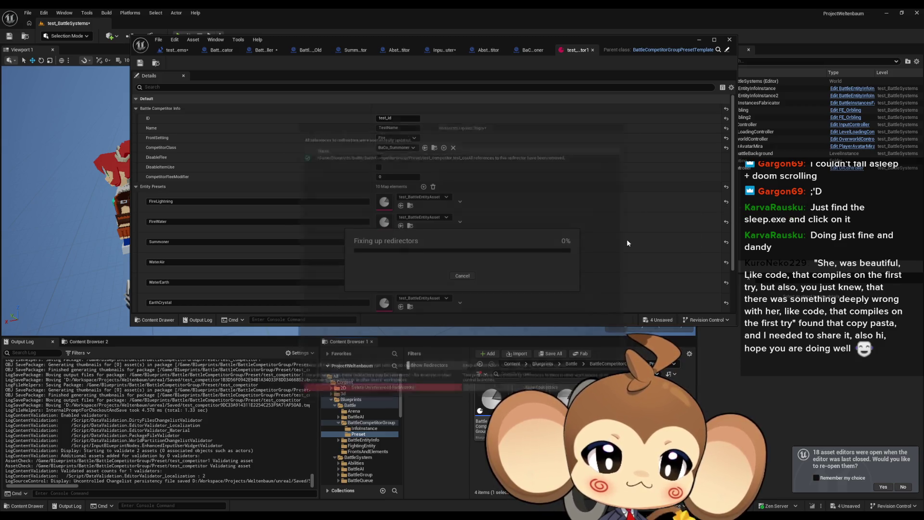
{"action": "left_click", "coordinate": [377, 400]}
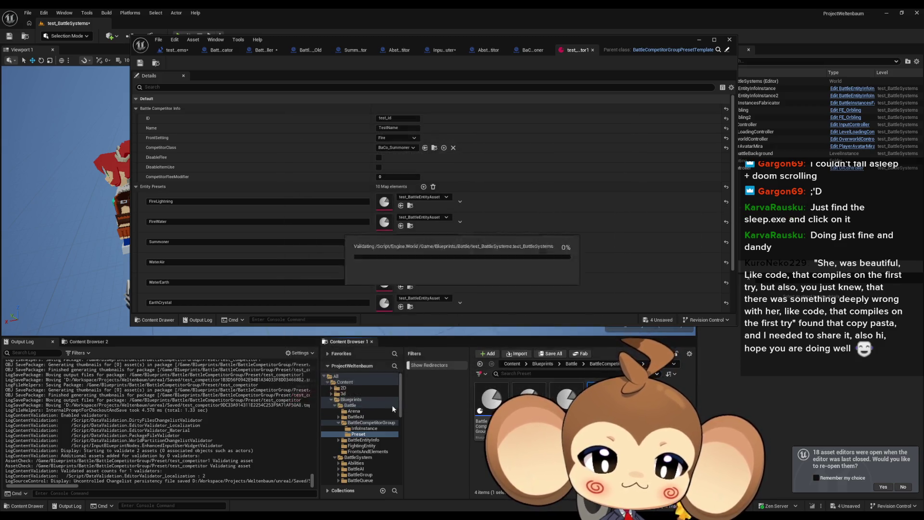
{"action": "left_click", "coordinate": [27, 13]}
{"action": "left_click", "coordinate": [46, 115]}
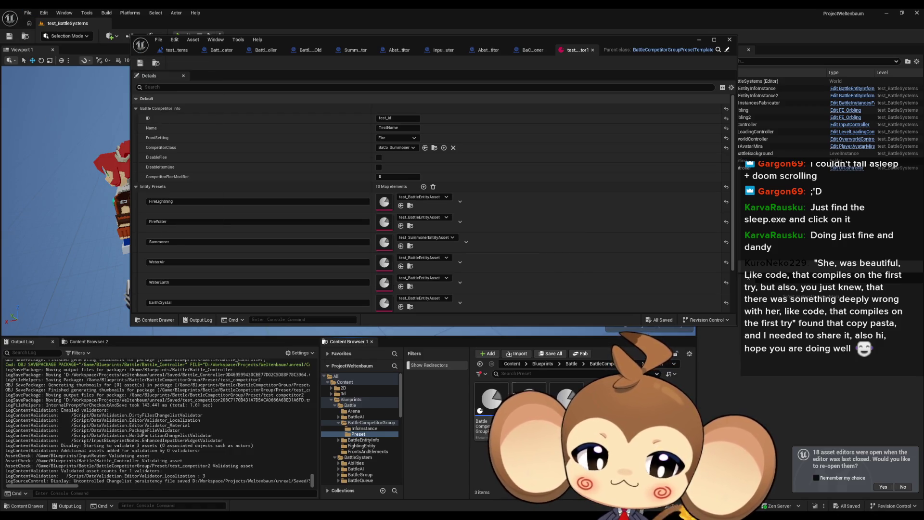
Set test_competitor1's ID to player1 and test_competitor2's ID to player2
{"action": "left_click", "coordinate": [398, 118]}
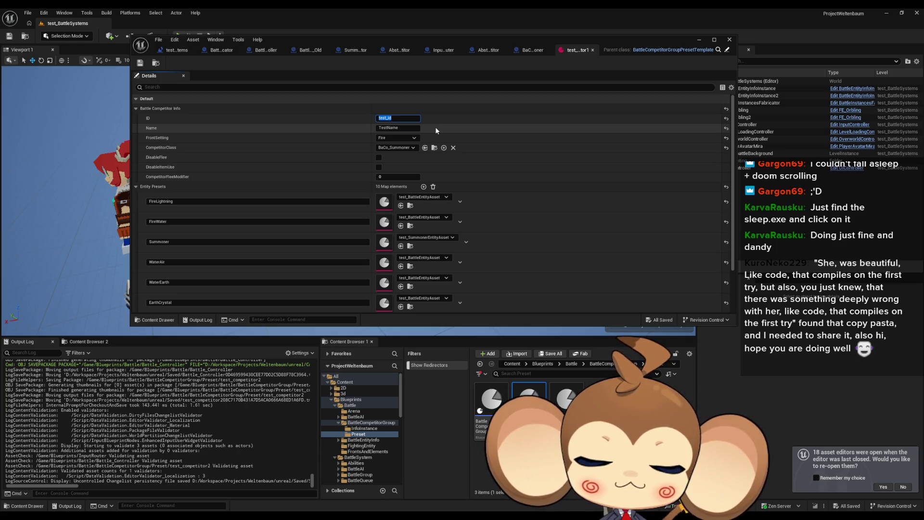
{"action": "type", "text": "player1"}
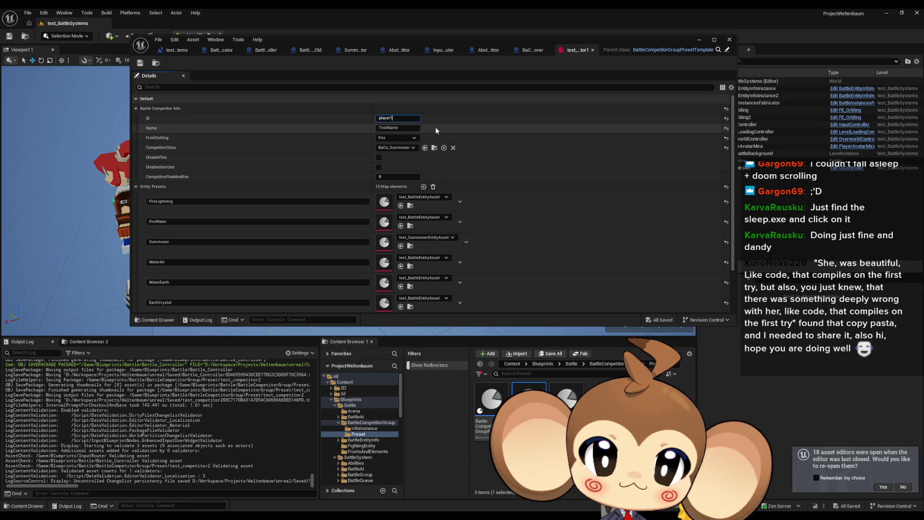
{"action": "key", "text": "Return"}
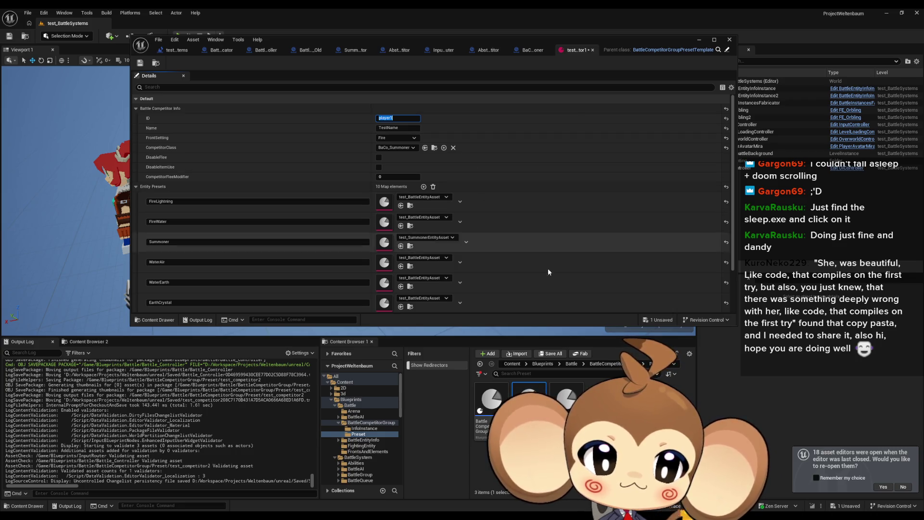
{"action": "double_click", "coordinate": [566, 400]}
{"action": "type", "text": "player2"}
{"action": "key", "text": "Return"}
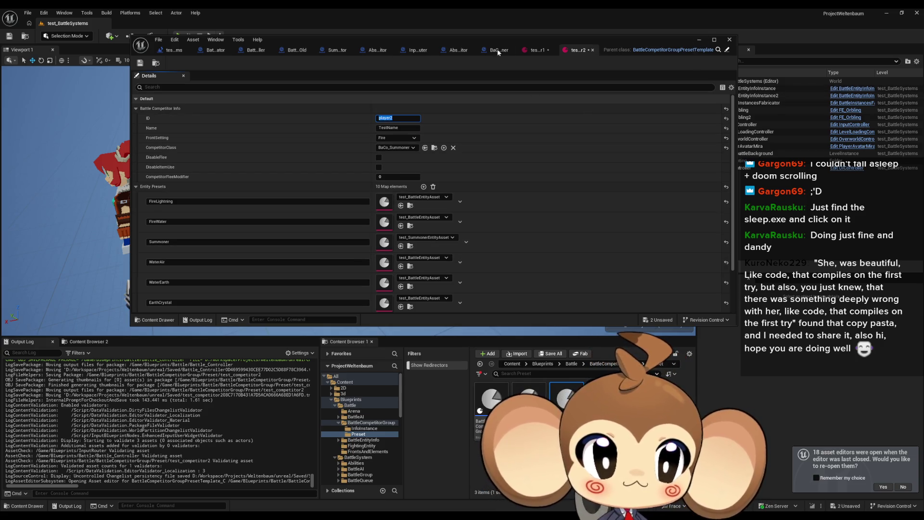
Maximize the preset editor and save all changed assets
{"action": "double_click", "coordinate": [507, 39]}
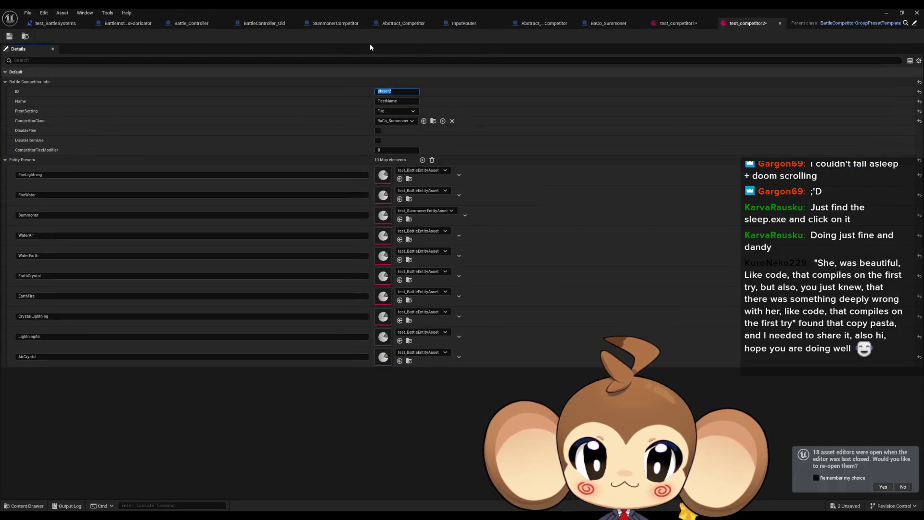
{"action": "left_click", "coordinate": [27, 12]}
{"action": "left_click", "coordinate": [72, 57]}
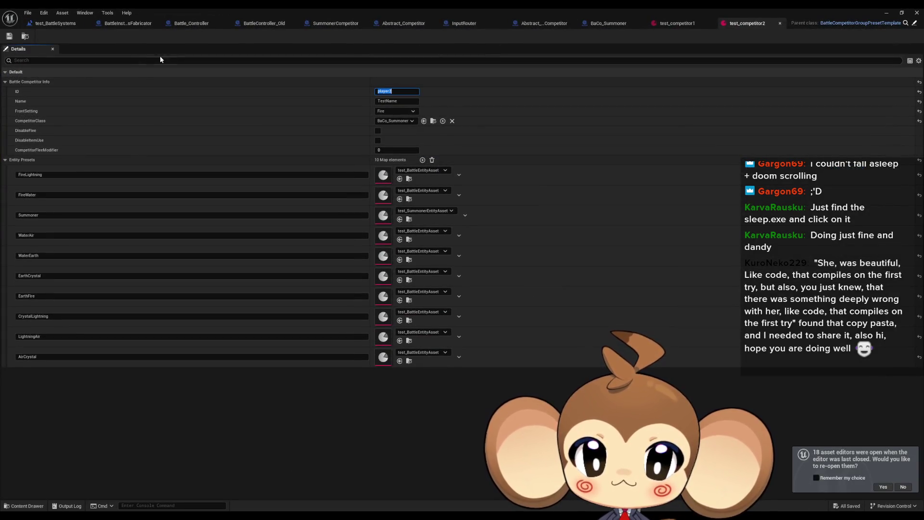
Review the CreateBattle and RegisterCompetitorForAcceptWaiting graphs and their Competitor Accept Wait Registry node
{"action": "left_click", "coordinate": [197, 24]}
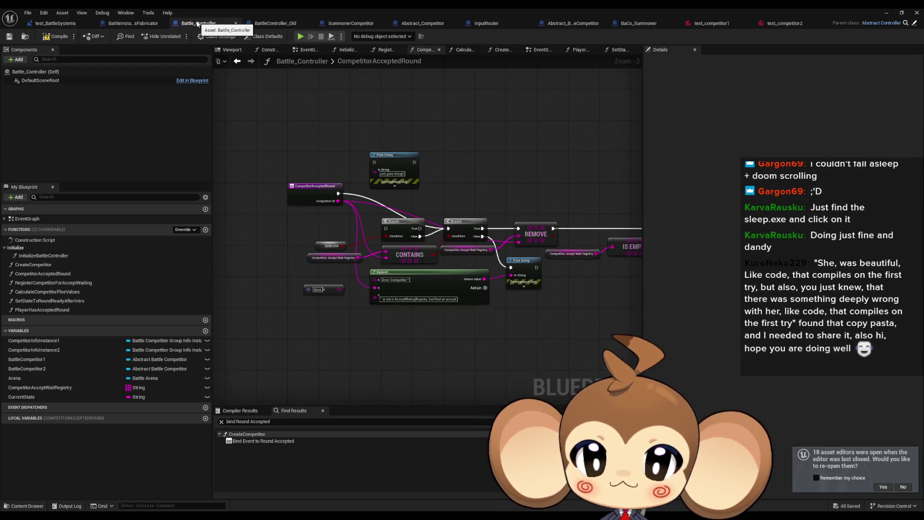
{"action": "left_click", "coordinate": [144, 24]}
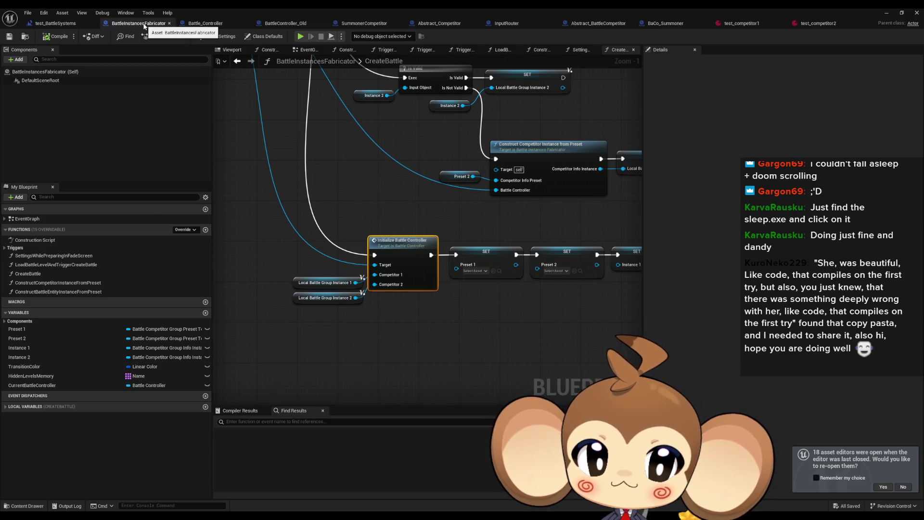
{"action": "left_click", "coordinate": [208, 24]}
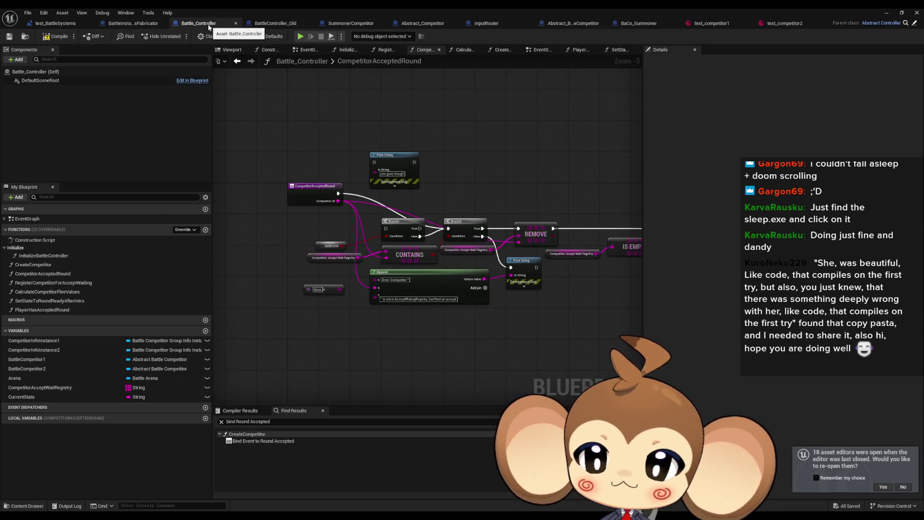
{"action": "double_click", "coordinate": [53, 282]}
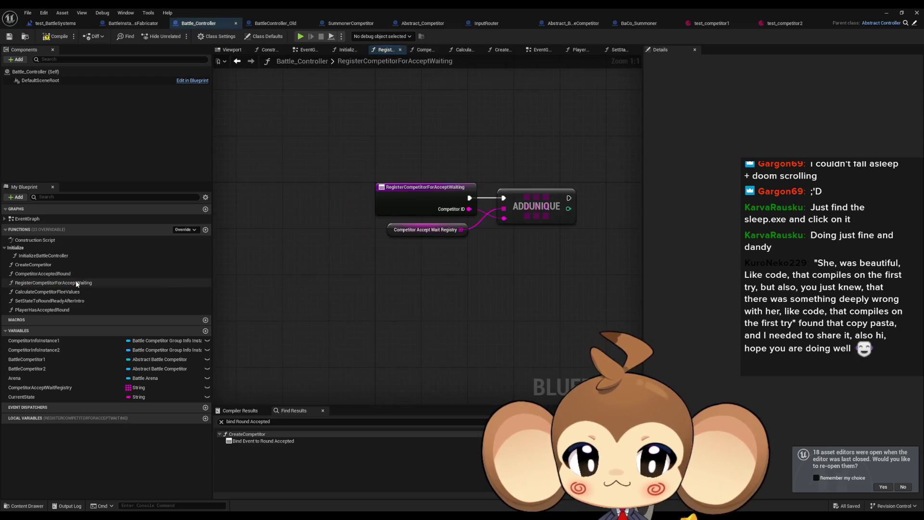
{"action": "left_click_drag", "start_coordinate": [413, 241], "coordinate": [409, 231]}
{"action": "left_click", "coordinate": [404, 192]}
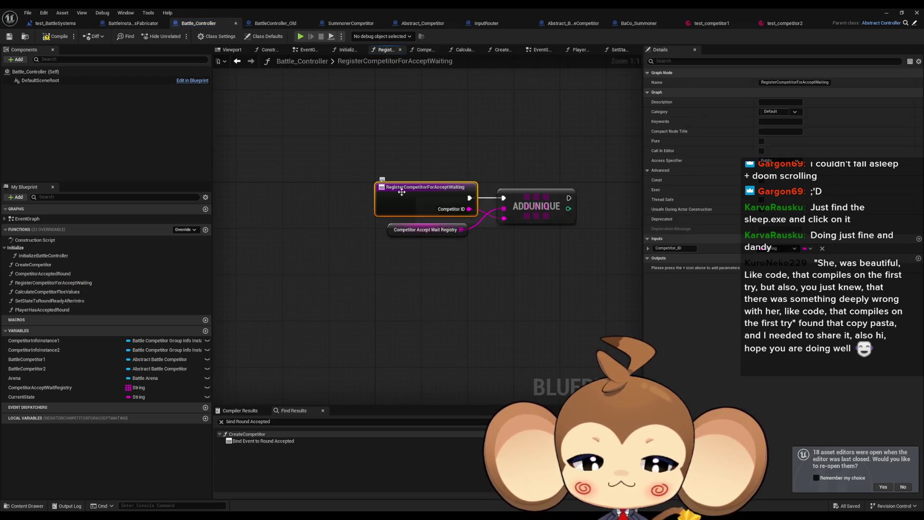
Step through InitializeBattleController and SetStateToRoundReadyAfterIntro into the PlayerHasAcceptedRound graph
{"action": "double_click", "coordinate": [36, 256]}
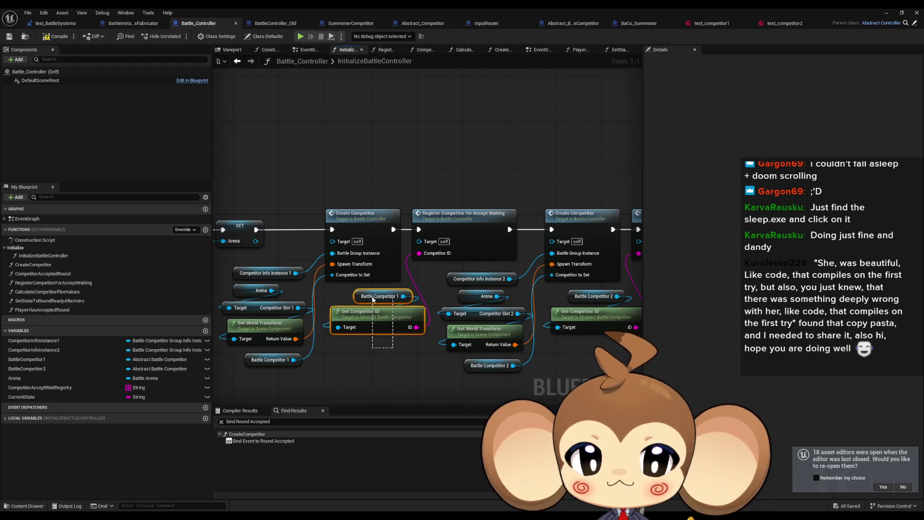
{"action": "left_click_drag", "start_coordinate": [373, 299], "coordinate": [362, 355]}
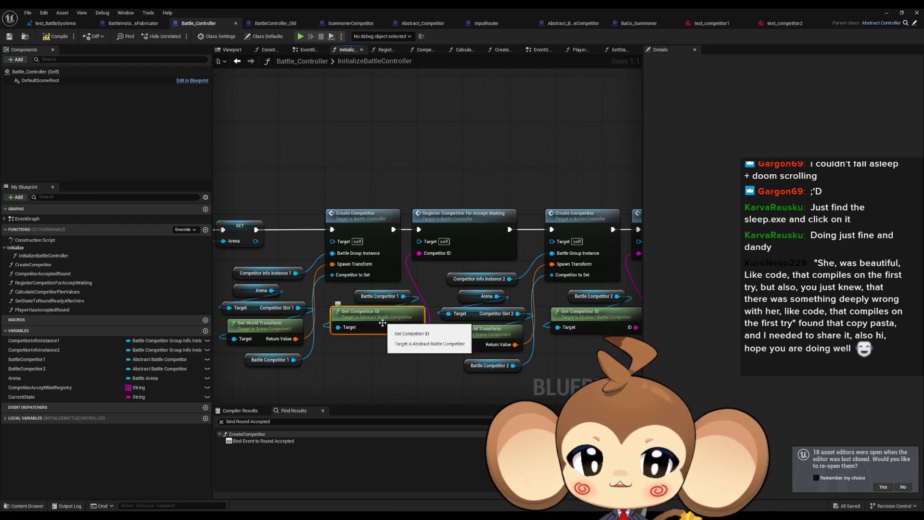
{"action": "scroll", "coordinate": [439, 226], "scroll_direction": "down", "scroll_amount": 3}
{"action": "scroll", "coordinate": [439, 226], "scroll_direction": "up", "scroll_amount": 2}
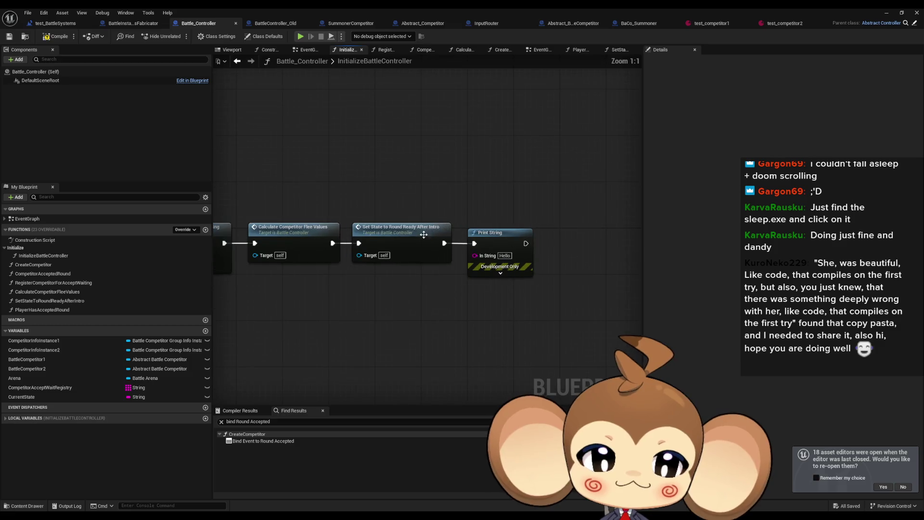
{"action": "double_click", "coordinate": [407, 240]}
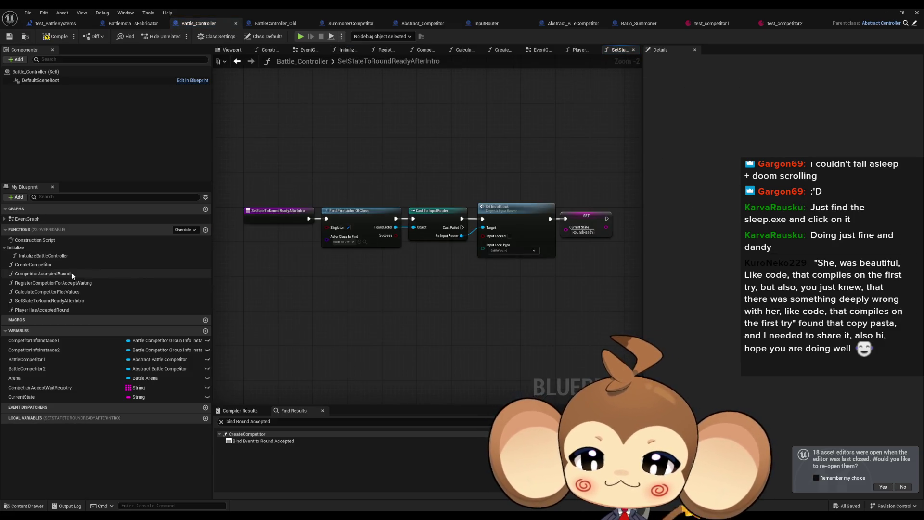
{"action": "left_click", "coordinate": [39, 313]}
{"action": "double_click", "coordinate": [38, 310]}
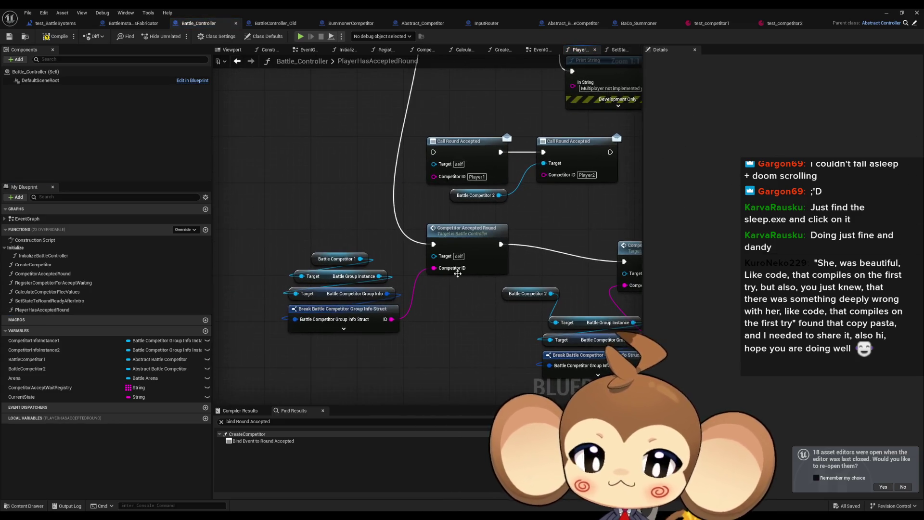
Add a Get Competitor ID node from Battle Competitor 1 and open its function definition
{"action": "left_click_drag", "start_coordinate": [360, 259], "coordinate": [343, 218]}
{"action": "type", "text": "get com id"}
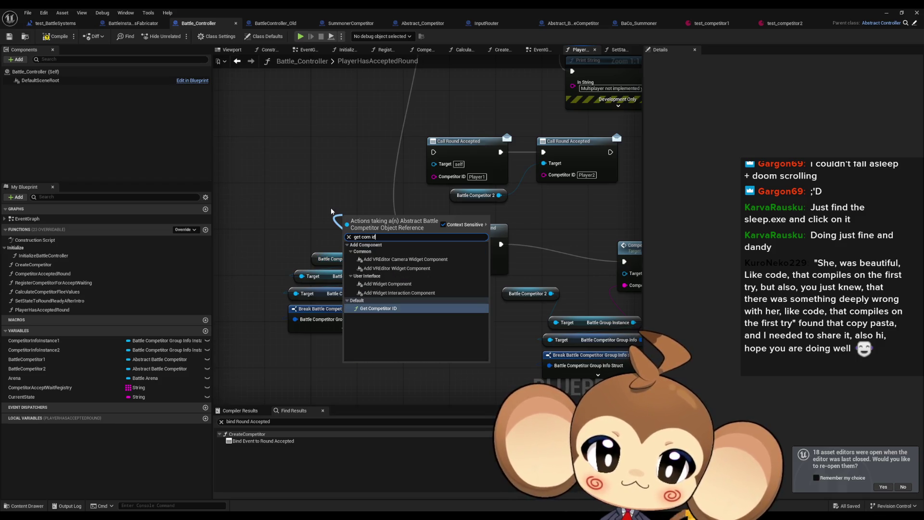
{"action": "left_click", "coordinate": [386, 310]}
{"action": "left_click_drag", "start_coordinate": [373, 213], "coordinate": [314, 214]}
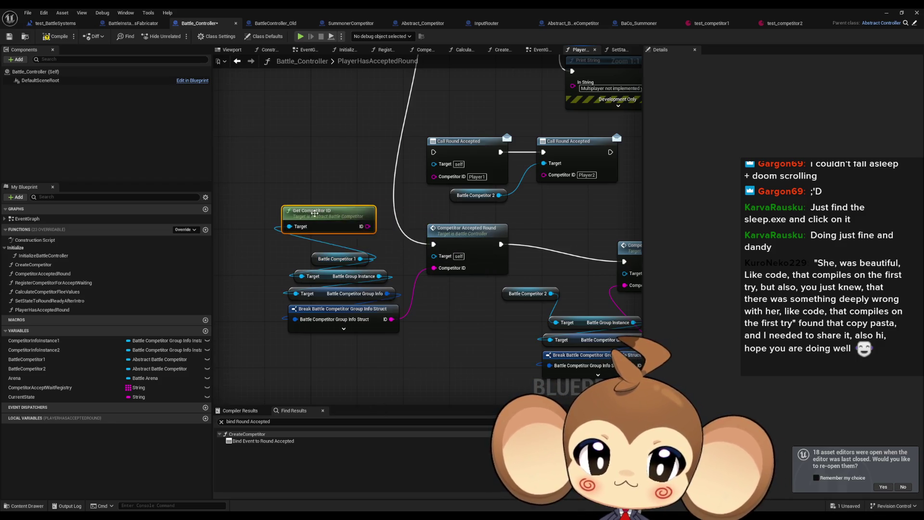
{"action": "double_click", "coordinate": [314, 213]}
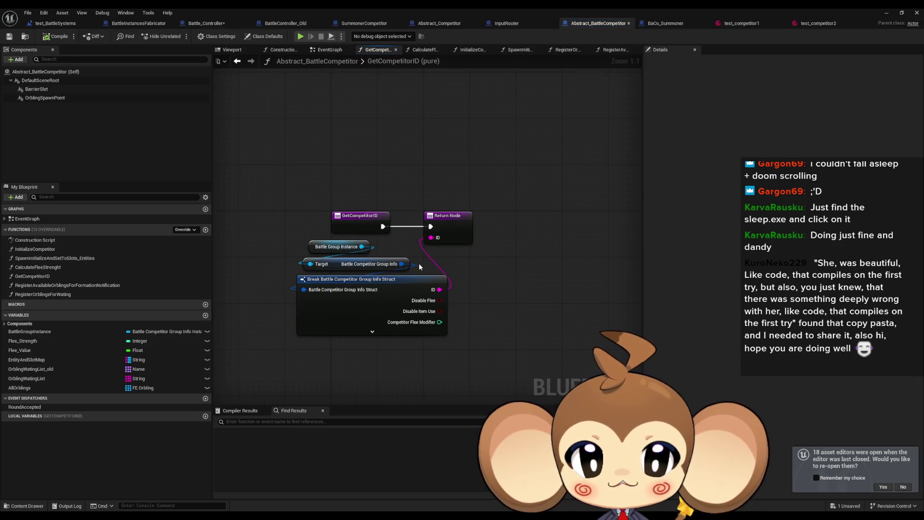
Hide the Break Battle Competitor Group Info Struct's unused pins and compile Abstract_BattleCompetitor
{"action": "left_click", "coordinate": [372, 297]}
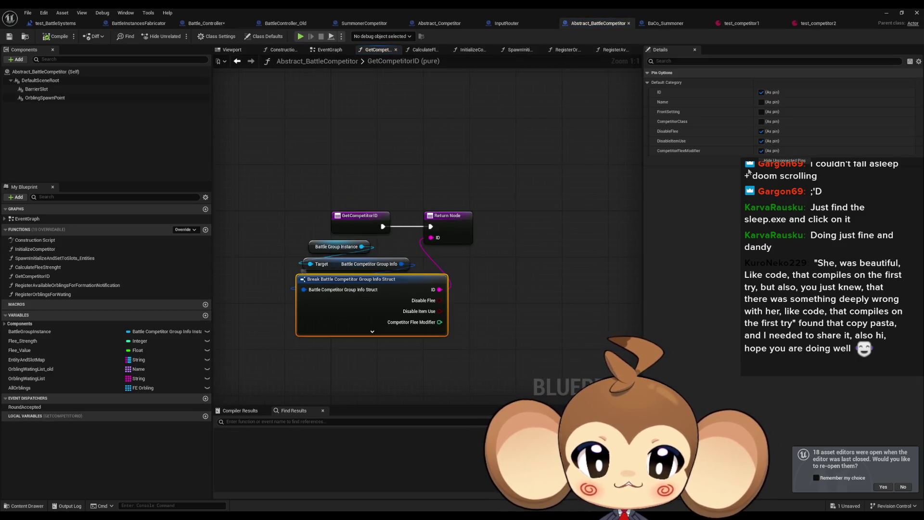
{"action": "left_click", "coordinate": [784, 161]}
{"action": "left_click", "coordinate": [342, 136]}
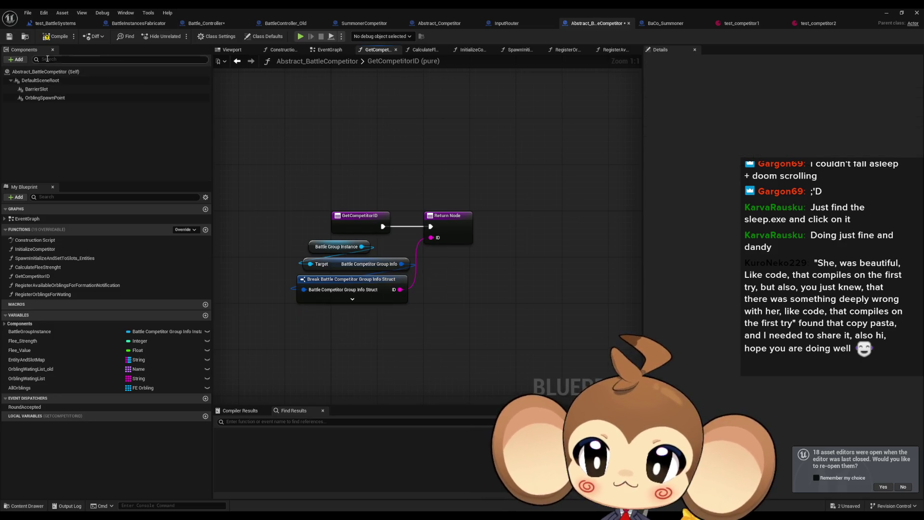
{"action": "left_click", "coordinate": [51, 39]}
Wire the first Get Competitor ID into Competitor Accepted Round and delete the old struct nodes
{"action": "left_click", "coordinate": [212, 24]}
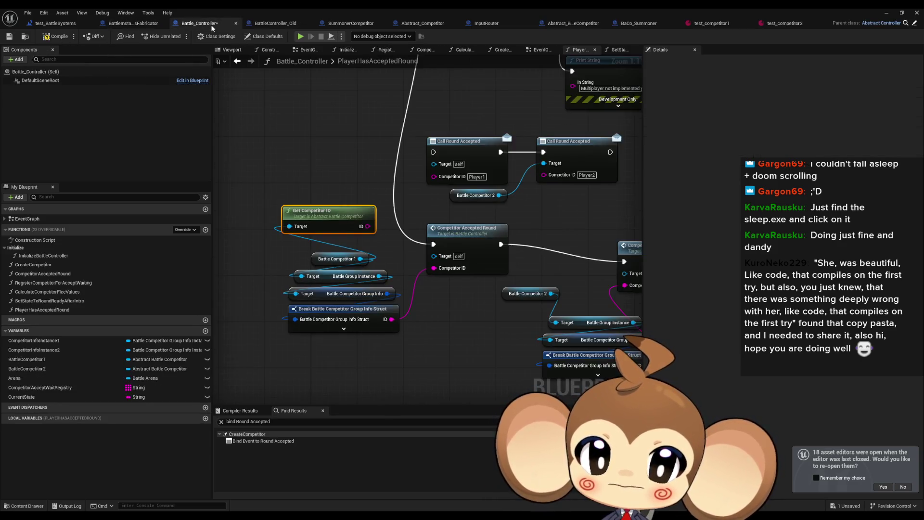
{"action": "left_click_drag", "start_coordinate": [372, 226], "coordinate": [434, 267]}
{"action": "mouse_move", "coordinate": [391, 350]}
{"action": "left_mouse_down"}
{"action": "mouse_move", "coordinate": [337, 304]}
{"action": "mouse_move", "coordinate": [336, 279]}
{"action": "left_mouse_up"}
{"action": "key", "text": "Delete"}
{"action": "left_click_drag", "start_coordinate": [329, 220], "coordinate": [340, 283]}
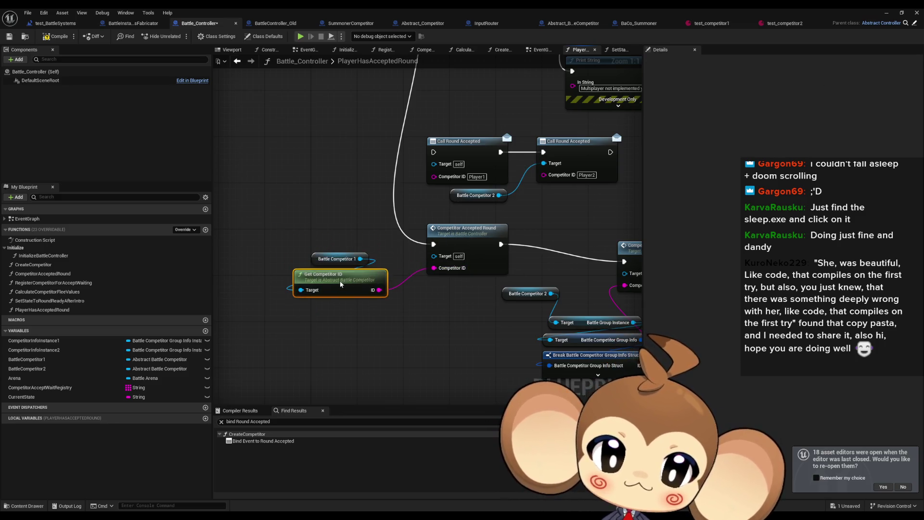
Give Battle Competitor 2 its own Get Competitor ID, replacing its struct nodes, and tidy the layout
{"action": "key", "text": "ctrl+v"}
{"action": "left_click_drag", "start_coordinate": [420, 265], "coordinate": [320, 318]}
{"action": "left_click_drag", "start_coordinate": [483, 380], "coordinate": [409, 285]}
{"action": "key", "text": "Delete"}
{"action": "left_click_drag", "start_coordinate": [399, 319], "coordinate": [495, 256]}
{"action": "mouse_move", "coordinate": [389, 298]}
{"action": "left_mouse_down"}
{"action": "mouse_move", "coordinate": [418, 292]}
{"action": "mouse_move", "coordinate": [428, 267]}
{"action": "mouse_move", "coordinate": [431, 275]}
{"action": "left_mouse_up"}
{"action": "left_click_drag", "start_coordinate": [532, 225], "coordinate": [513, 209]}
{"action": "left_click", "coordinate": [514, 285]}
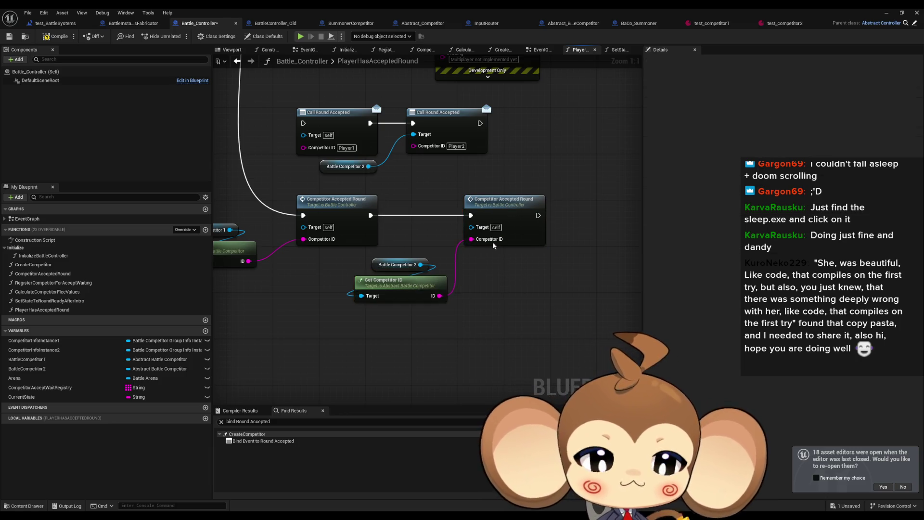
{"action": "double_click", "coordinate": [511, 204]}
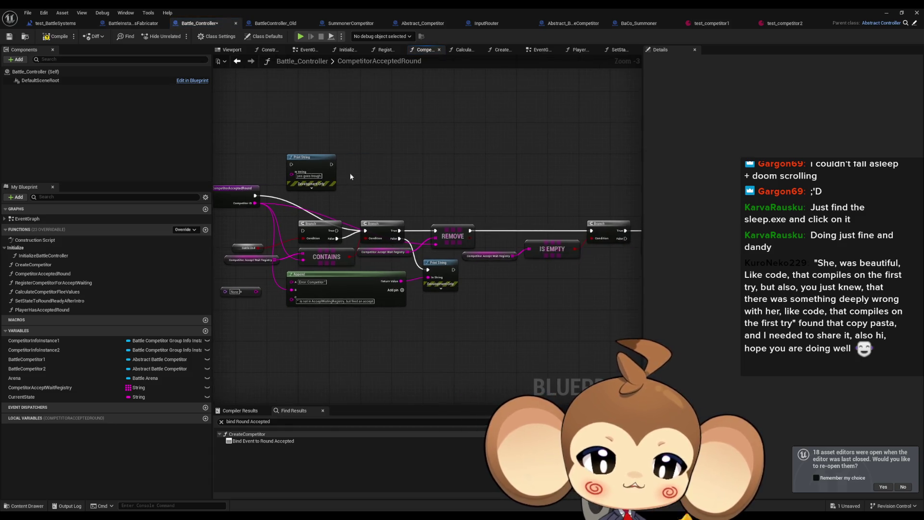
Inspect CompetitorAcceptedRound's Branch, REMOVE, InputRouter cast and Print String nodes, then minimize the Blueprint editor
{"action": "left_click_drag", "start_coordinate": [397, 169], "coordinate": [428, 166]}
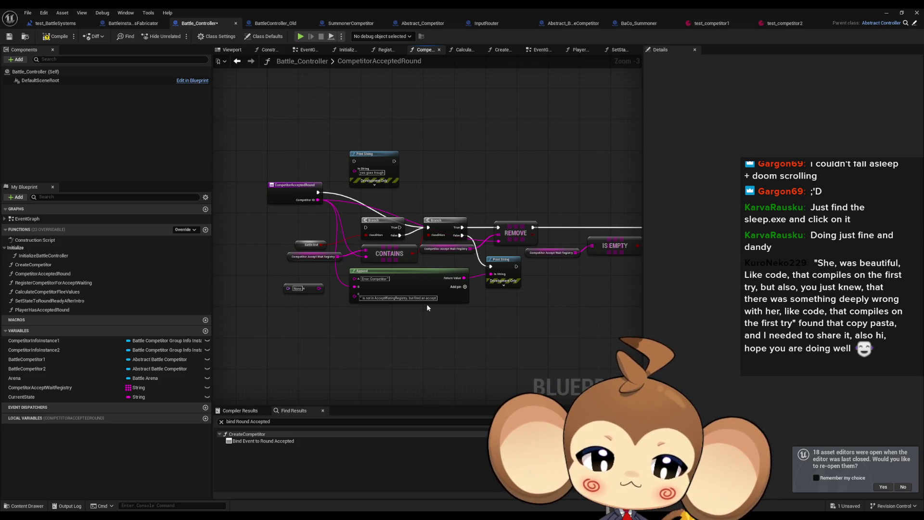
{"action": "left_click_drag", "start_coordinate": [443, 196], "coordinate": [463, 233]}
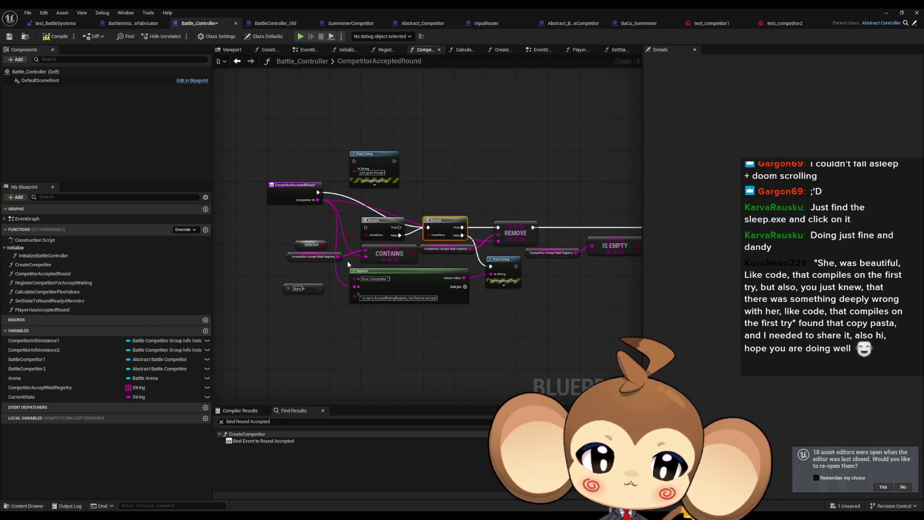
{"action": "mouse_move", "coordinate": [510, 202]}
{"action": "left_mouse_down"}
{"action": "mouse_move", "coordinate": [419, 203]}
{"action": "mouse_move", "coordinate": [440, 234]}
{"action": "left_mouse_up"}
{"action": "left_click_drag", "start_coordinate": [545, 198], "coordinate": [474, 188]}
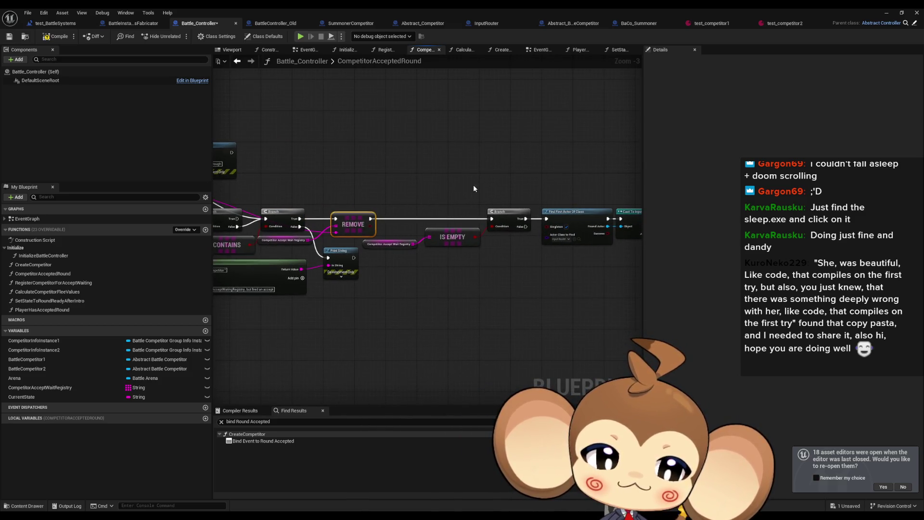
{"action": "mouse_move", "coordinate": [397, 182]}
{"action": "left_mouse_down"}
{"action": "mouse_move", "coordinate": [489, 239]}
{"action": "mouse_move", "coordinate": [231, 233]}
{"action": "left_mouse_up"}
{"action": "mouse_move", "coordinate": [301, 173]}
{"action": "left_mouse_down"}
{"action": "mouse_move", "coordinate": [432, 259]}
{"action": "mouse_move", "coordinate": [303, 264]}
{"action": "left_mouse_up"}
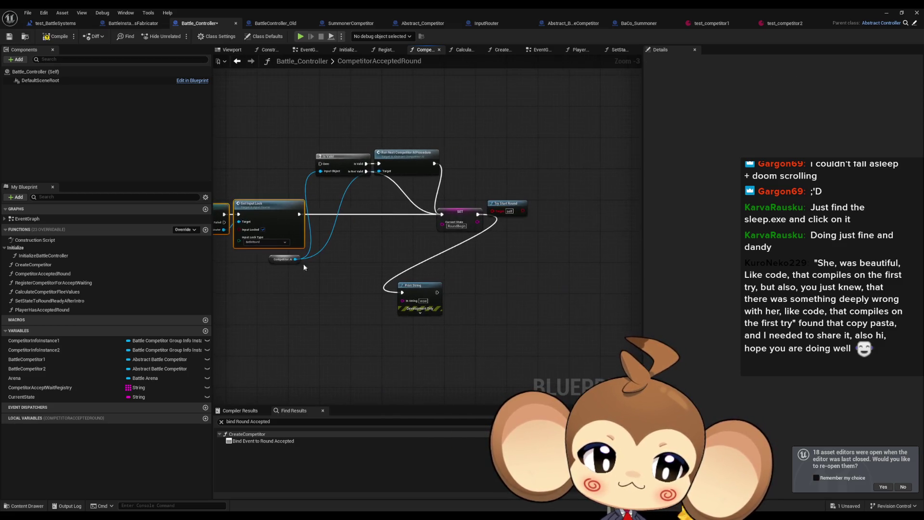
{"action": "left_click", "coordinate": [419, 286]}
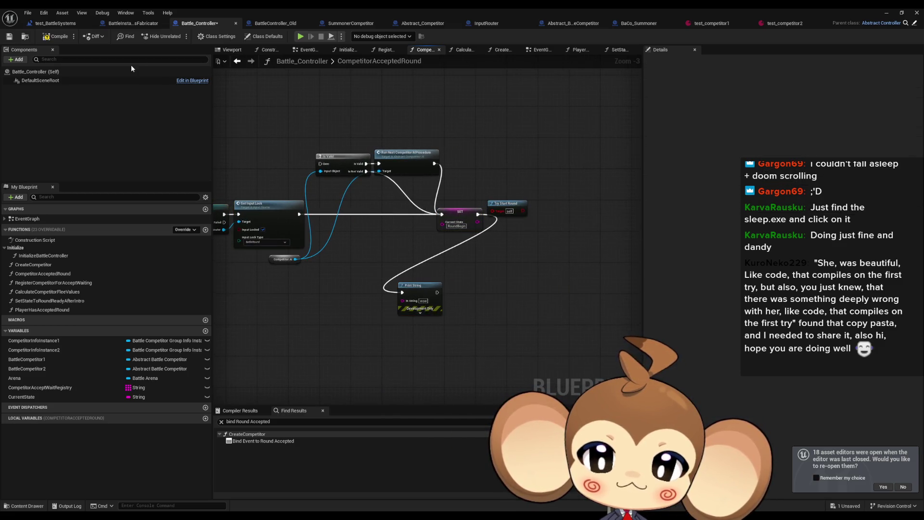
{"action": "left_click", "coordinate": [887, 13]}
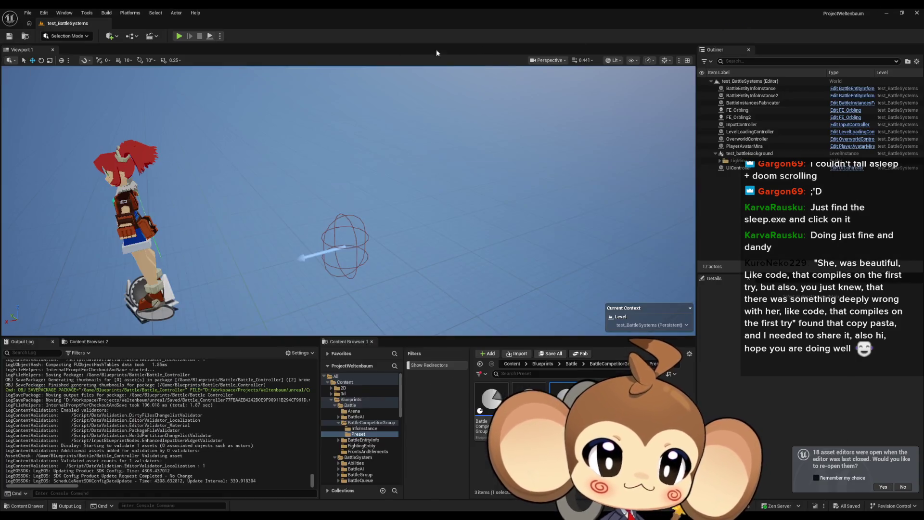
Run a Play-in-Editor test, note the 'Player object not found' warning, and bring back Battle_Controller
{"action": "left_click", "coordinate": [179, 37]}
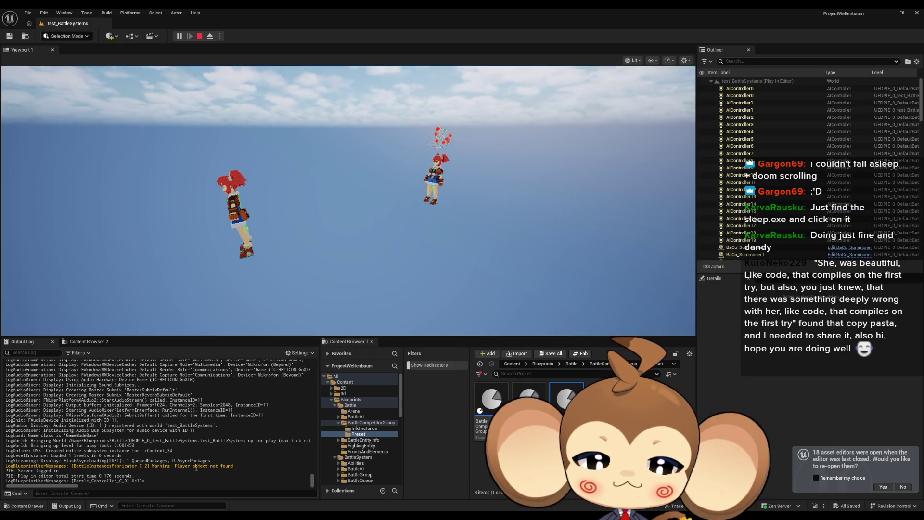
{"action": "left_click", "coordinate": [337, 241]}
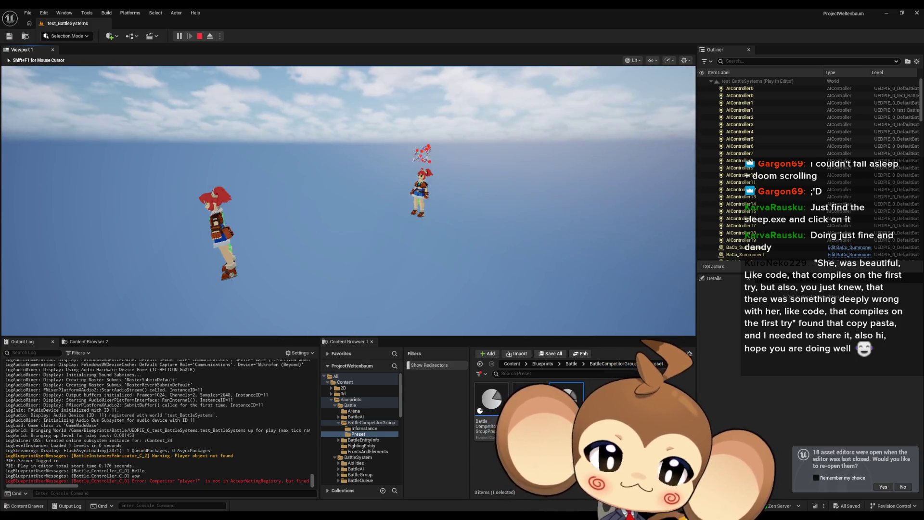
{"action": "key", "text": "Left"}
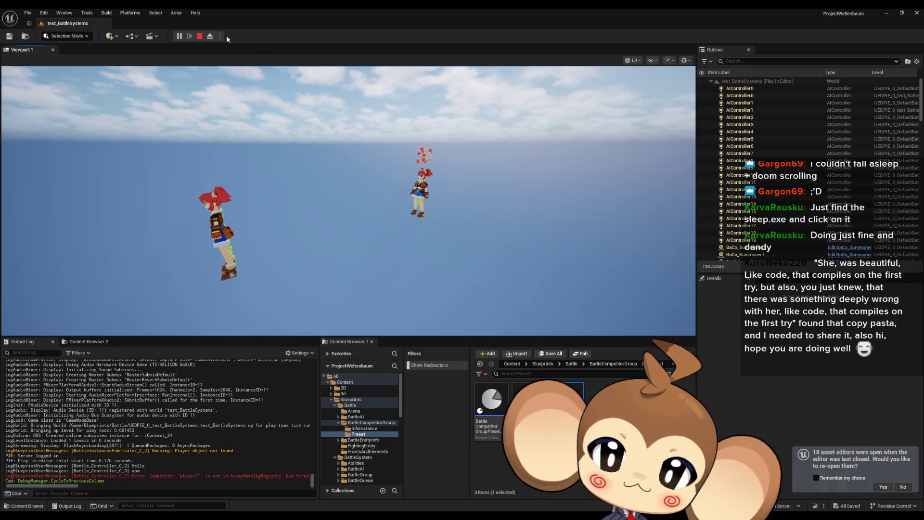
{"action": "left_click", "coordinate": [200, 36]}
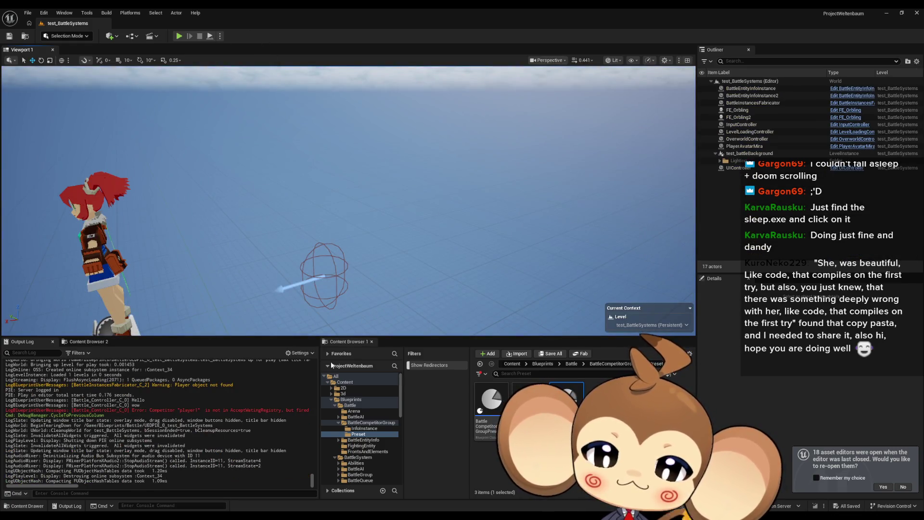
{"action": "left_click_drag", "start_coordinate": [234, 386], "coordinate": [179, 387]}
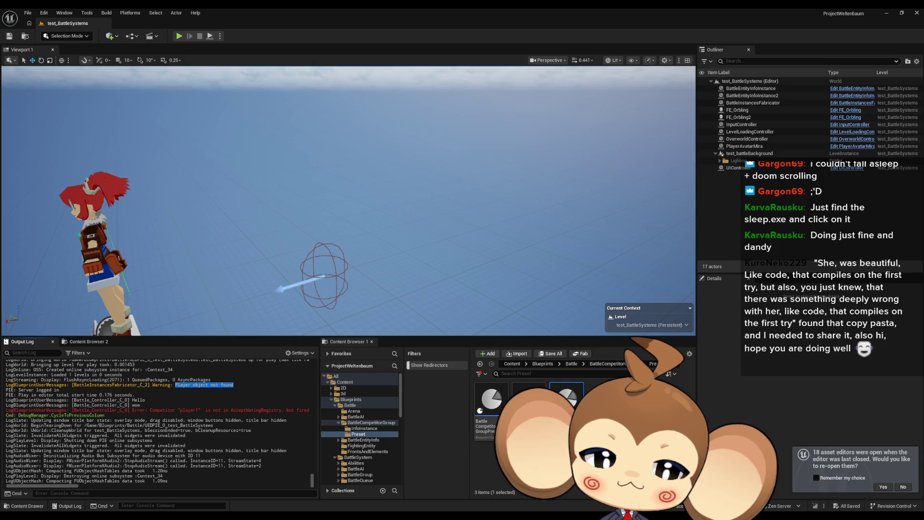
{"action": "left_click", "coordinate": [360, 483]}
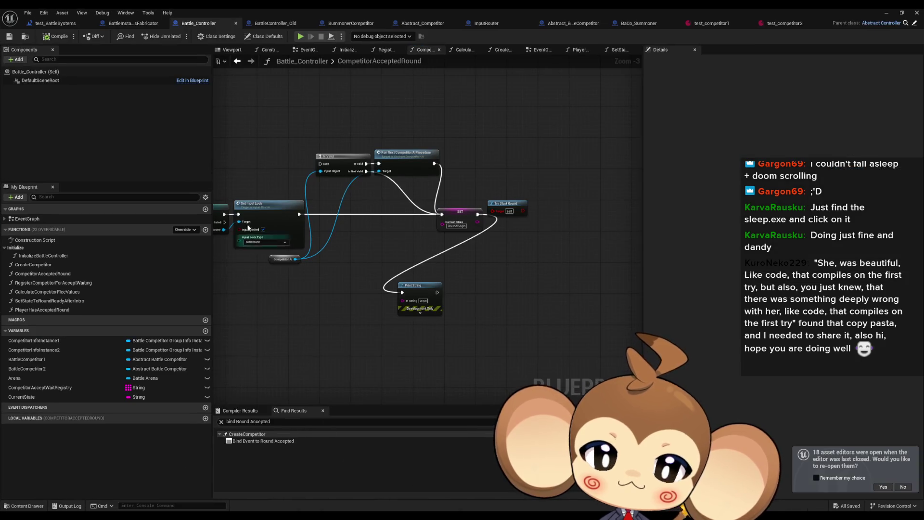
Find 'Player object not found' in BattleInstancesFabricator and jump to the Print String logging it
{"action": "left_click_drag", "start_coordinate": [291, 8], "coordinate": [285, 39]}
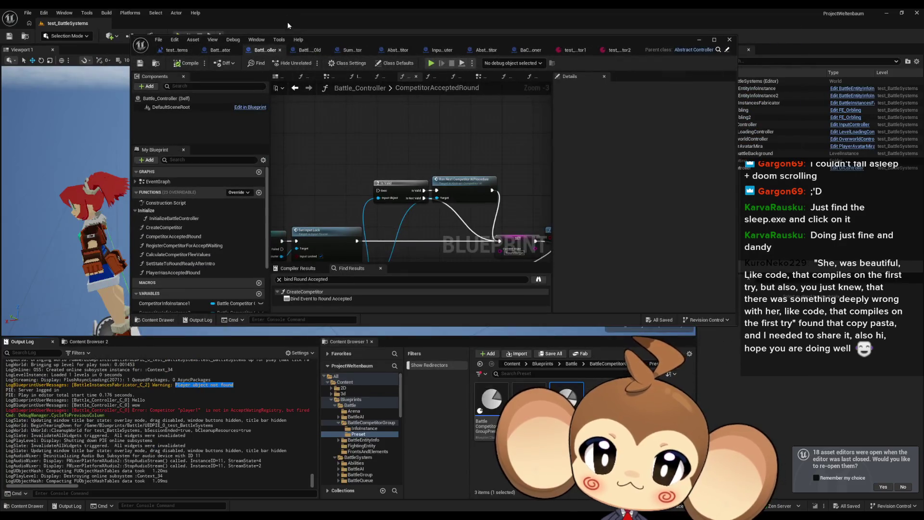
{"action": "double_click", "coordinate": [321, 36]}
{"action": "left_click", "coordinate": [138, 23]}
{"action": "left_click", "coordinate": [260, 423]}
{"action": "type", "text": "Player object not found"}
{"action": "key", "text": "Return"}
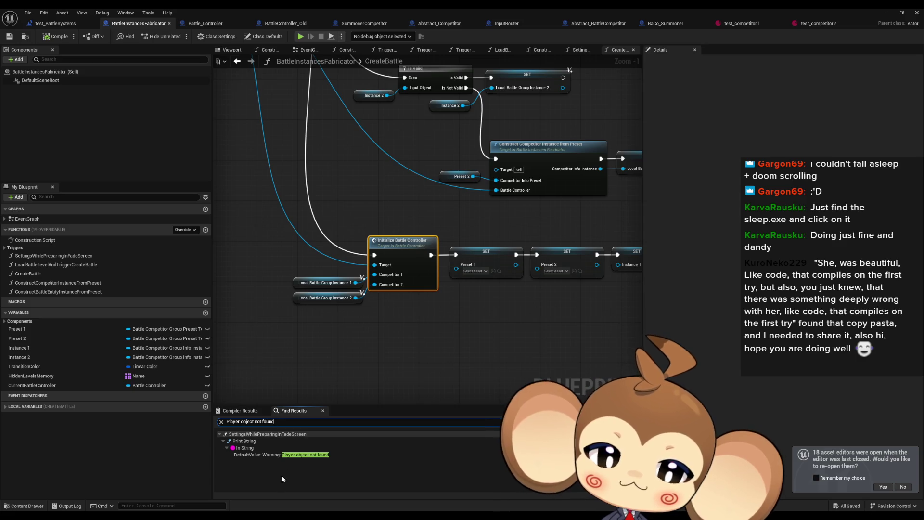
{"action": "left_click", "coordinate": [294, 456]}
{"action": "double_click", "coordinate": [293, 455]}
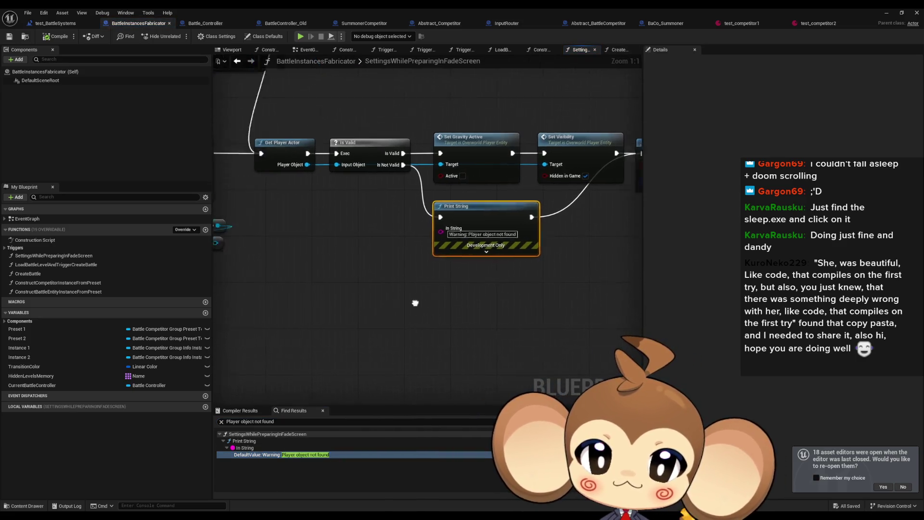
Trace the SettingsWhilePreparingInFadeScreen chain: player validity check, gravity/visibility nodes, LevelObjectCollectionRoot cast
{"action": "left_click", "coordinate": [400, 175]}
{"action": "scroll", "coordinate": [433, 260], "scroll_direction": "down", "scroll_amount": 2}
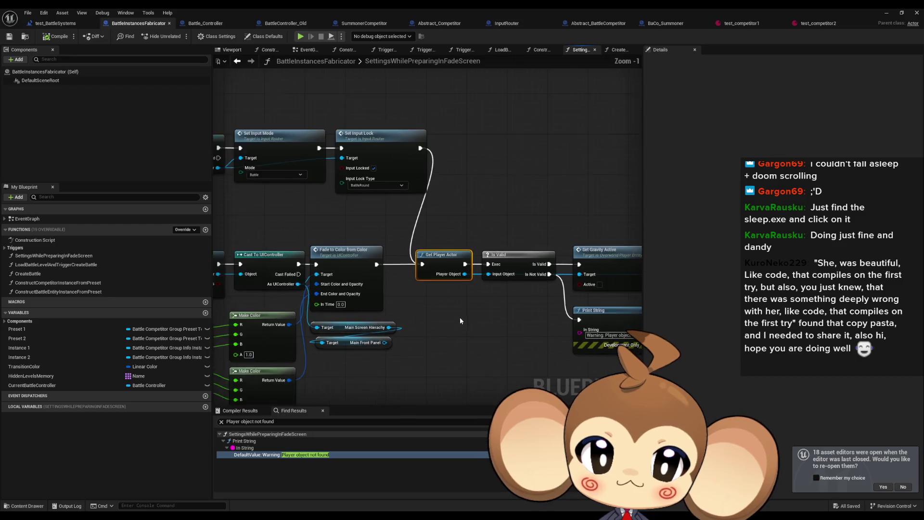
{"action": "scroll", "coordinate": [461, 330], "scroll_direction": "down", "scroll_amount": 2}
{"action": "left_click_drag", "start_coordinate": [461, 331], "coordinate": [581, 348]}
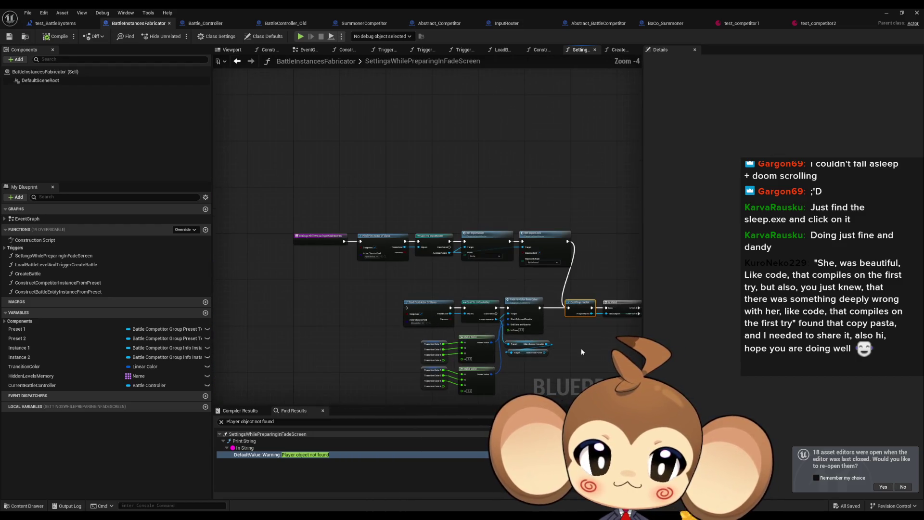
{"action": "scroll", "coordinate": [365, 265], "scroll_direction": "up", "scroll_amount": 3}
{"action": "left_click", "coordinate": [294, 219]}
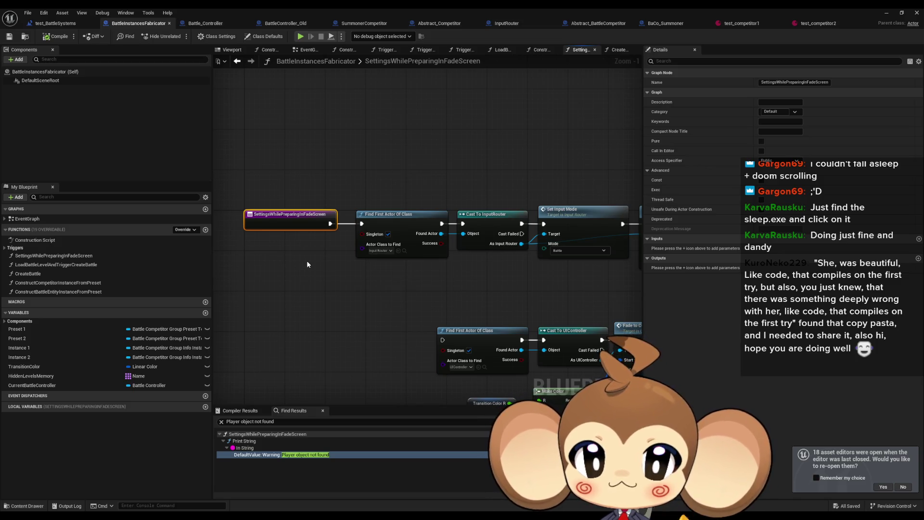
{"action": "mouse_move", "coordinate": [308, 264]}
{"action": "left_mouse_down"}
{"action": "mouse_move", "coordinate": [512, 253]}
{"action": "mouse_move", "coordinate": [484, 253]}
{"action": "left_mouse_up"}
{"action": "left_click_drag", "start_coordinate": [408, 239], "coordinate": [242, 205]}
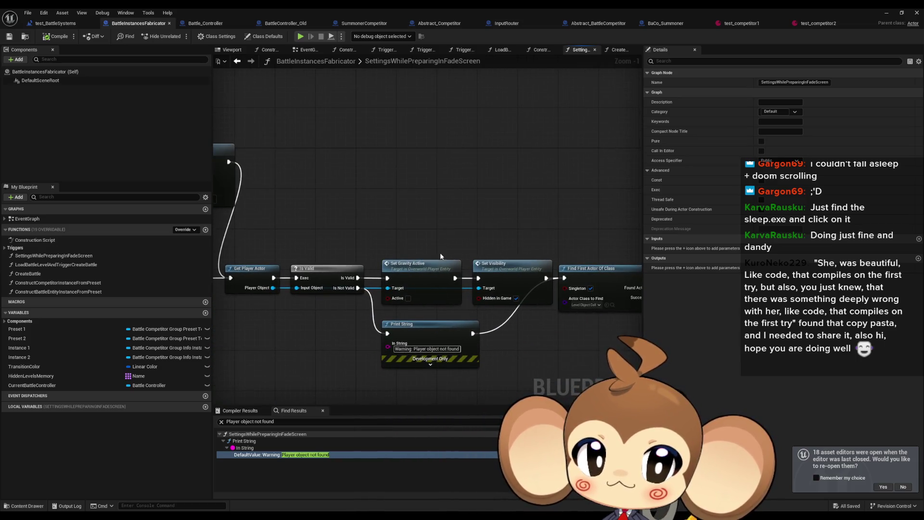
{"action": "left_click_drag", "start_coordinate": [504, 222], "coordinate": [295, 179]}
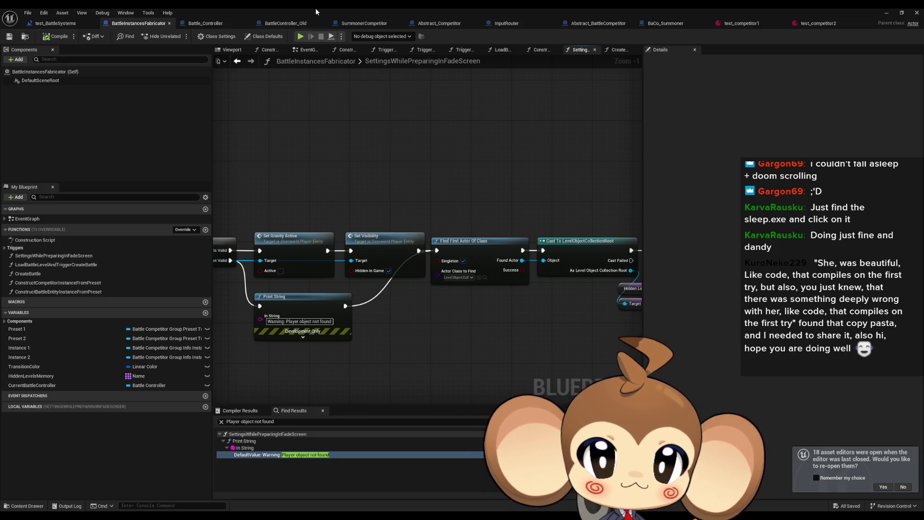
Glance at the level editor, then return full-screen to the Battle_Controller blueprint
{"action": "double_click", "coordinate": [316, 8]}
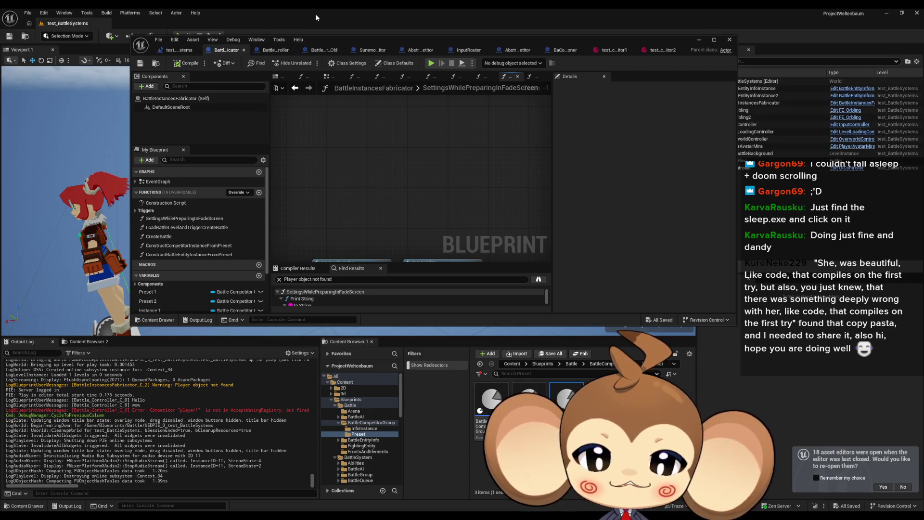
{"action": "double_click", "coordinate": [331, 43]}
{"action": "left_click", "coordinate": [225, 25]}
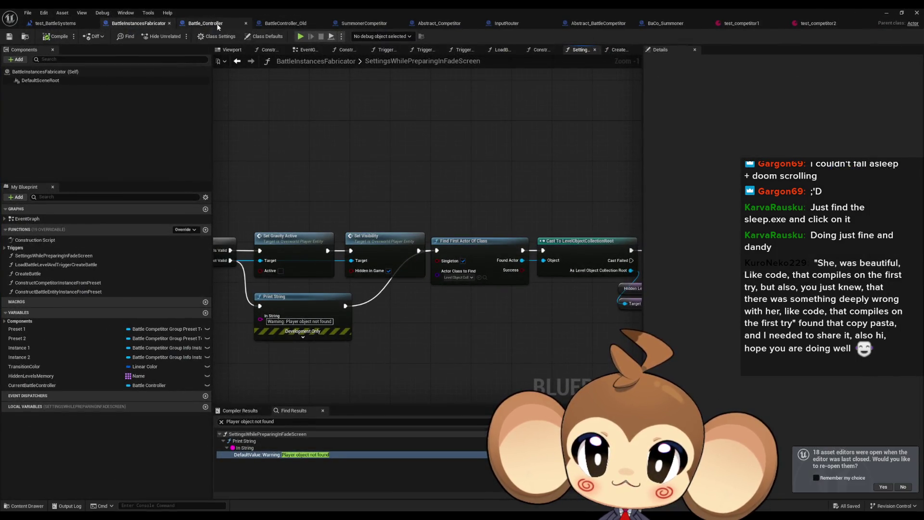
Review RegisterCompetitorForAcceptWaiting's Competitor Accept Wait Registry, then return to CompetitorAcceptedRound
{"action": "mouse_move", "coordinate": [366, 250]}
{"action": "left_mouse_down"}
{"action": "mouse_move", "coordinate": [338, 269]}
{"action": "mouse_move", "coordinate": [634, 275]}
{"action": "left_mouse_up"}
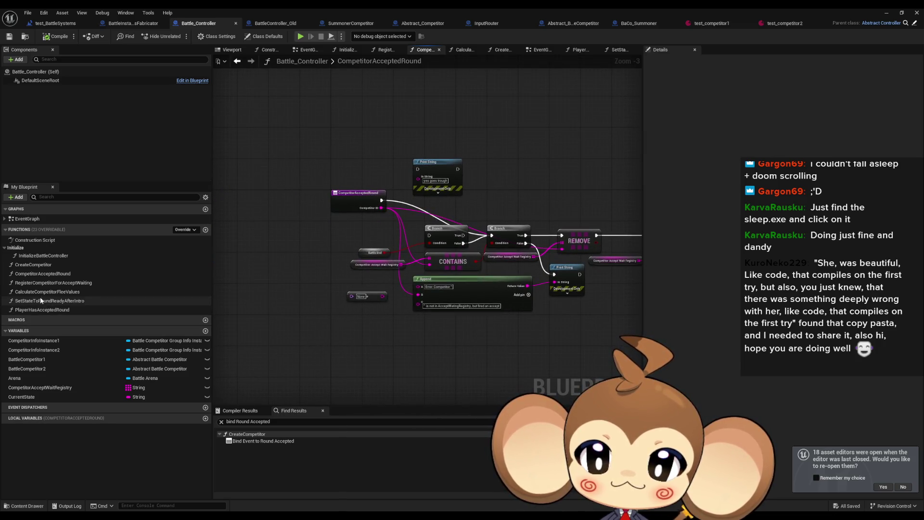
{"action": "double_click", "coordinate": [38, 283]}
{"action": "left_click", "coordinate": [409, 231]}
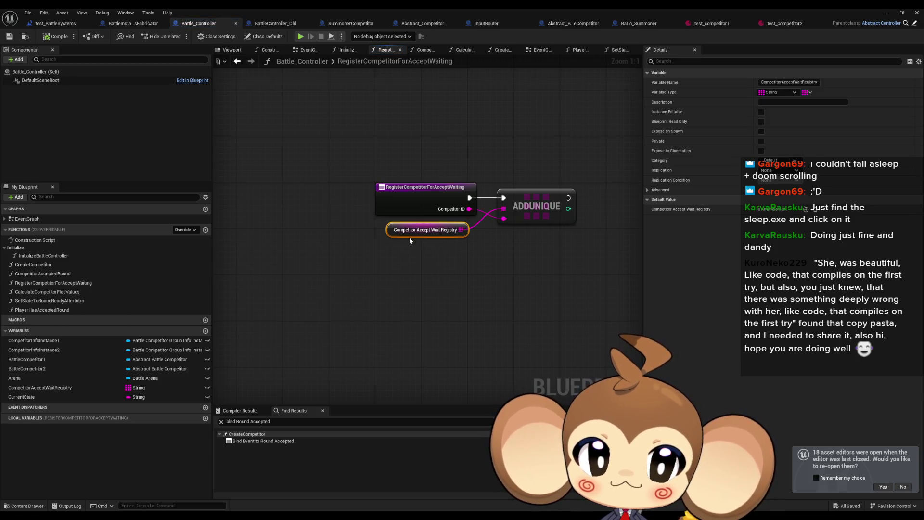
{"action": "left_click", "coordinate": [237, 62]}
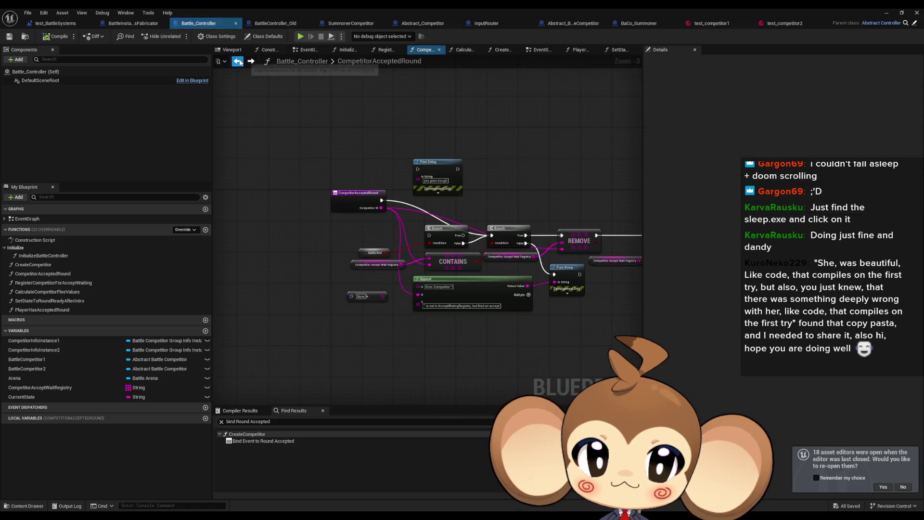
{"action": "left_click", "coordinate": [237, 62]}
Check the registry variable, REMOVE and error-message Append nodes against the Output Log's registry error
{"action": "left_click", "coordinate": [361, 268]}
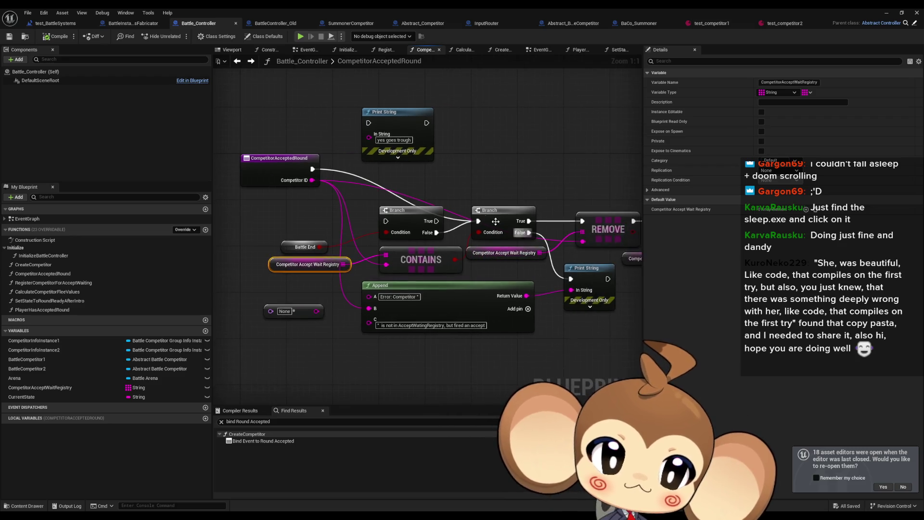
{"action": "right_click", "coordinate": [502, 219]}
{"action": "left_click", "coordinate": [408, 370]}
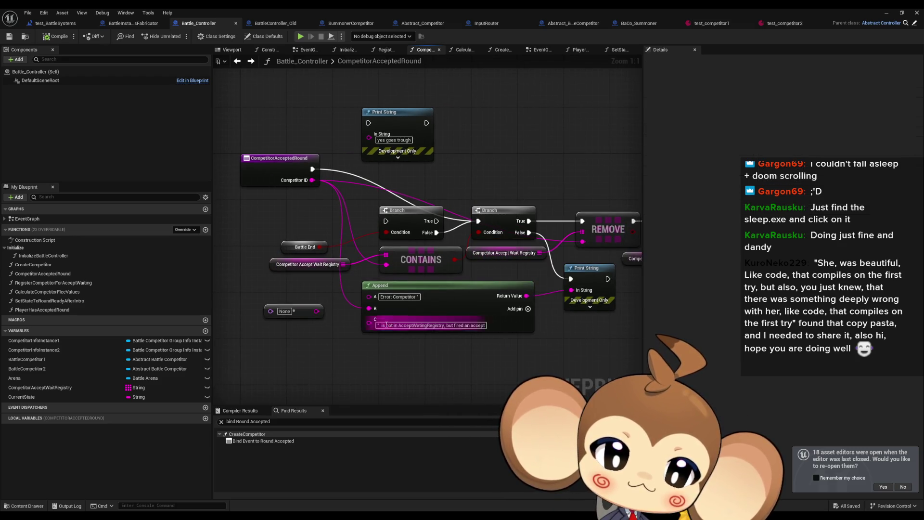
{"action": "left_click", "coordinate": [462, 316]}
{"action": "double_click", "coordinate": [348, 8]}
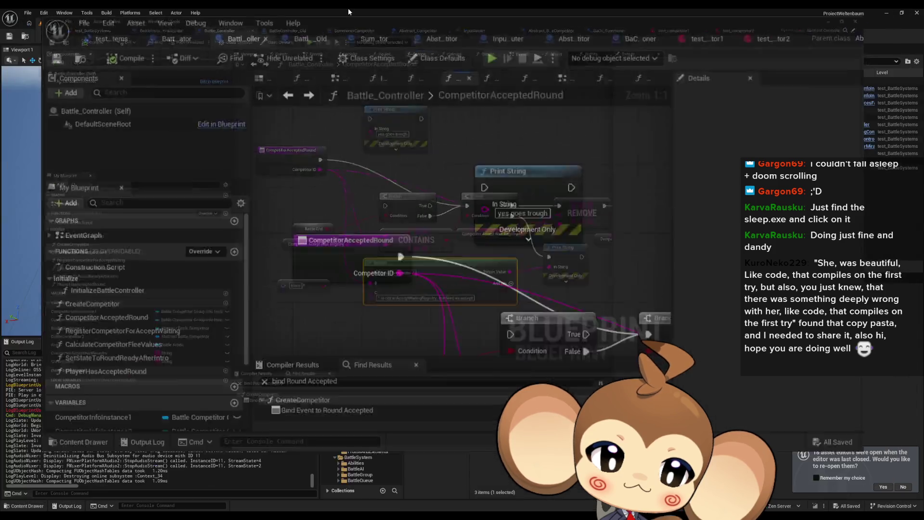
{"action": "left_click_drag", "start_coordinate": [276, 410], "coordinate": [105, 415]}
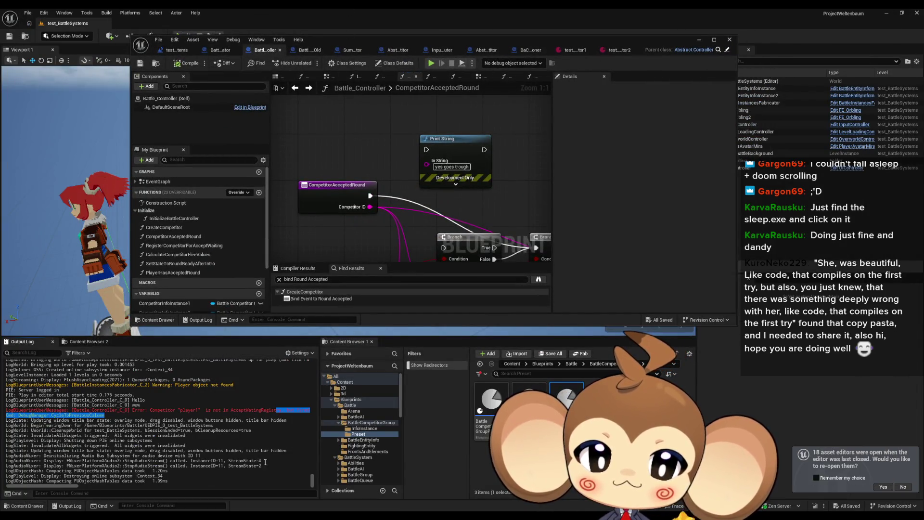
{"action": "left_click", "coordinate": [77, 488]}
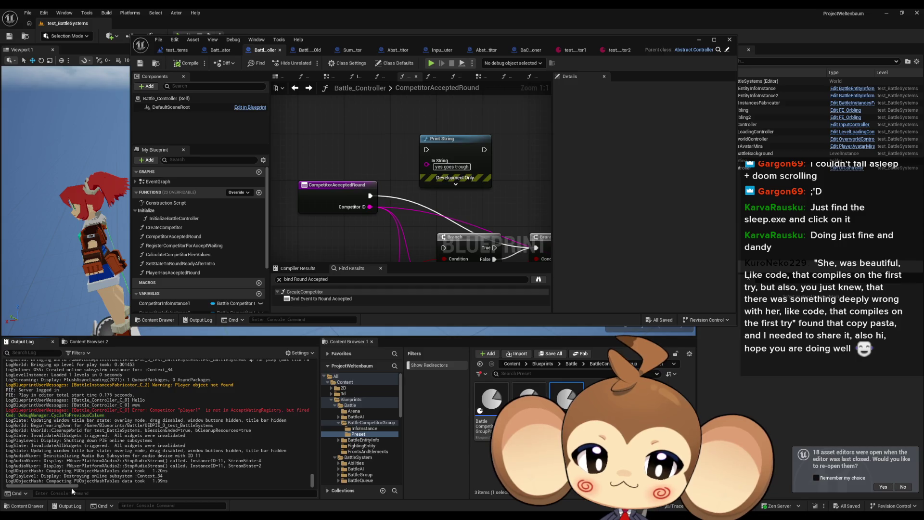
Look over the Branch and Contains nodes, then open the InitializeBattleController graph
{"action": "mouse_move", "coordinate": [459, 244]}
{"action": "left_mouse_down"}
{"action": "mouse_move", "coordinate": [373, 221]}
{"action": "mouse_move", "coordinate": [351, 133]}
{"action": "mouse_move", "coordinate": [412, 180]}
{"action": "left_mouse_up"}
{"action": "left_click", "coordinate": [366, 166]}
{"action": "left_click", "coordinate": [392, 207]}
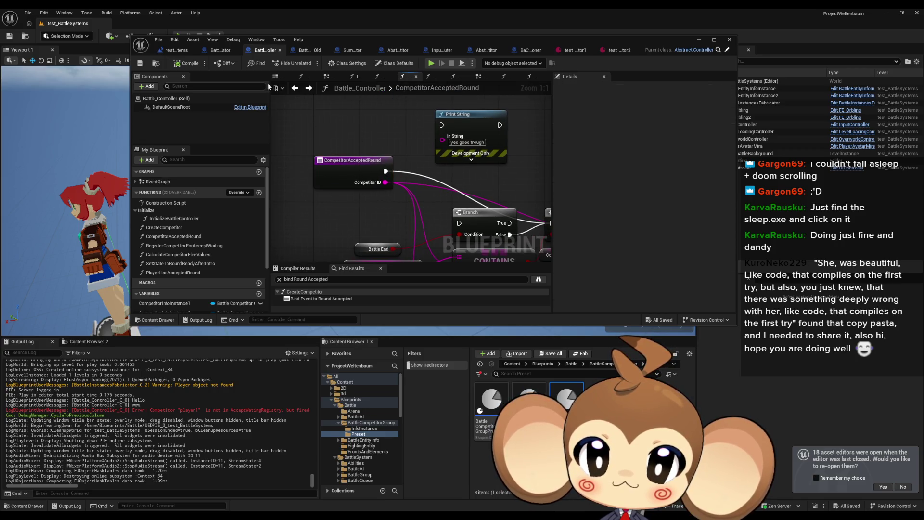
{"action": "left_click", "coordinate": [190, 219]}
{"action": "double_click", "coordinate": [189, 222]}
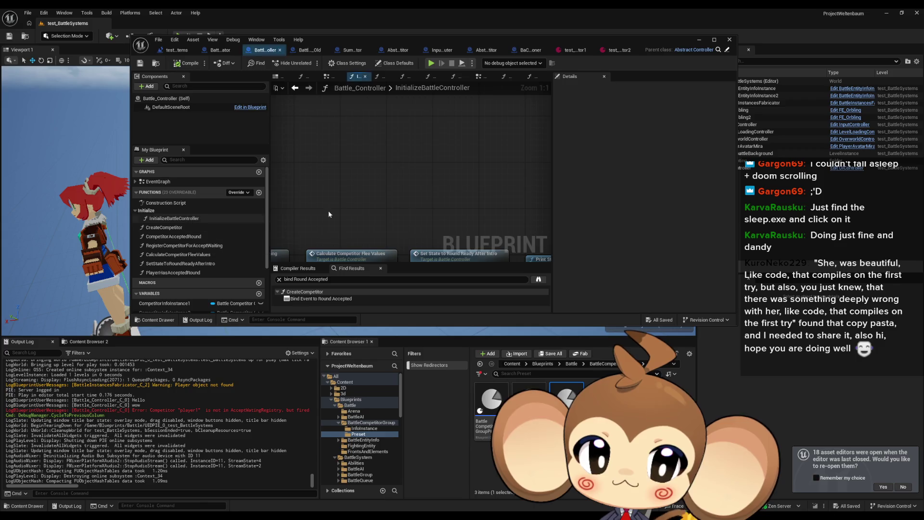
Add a breakpoint on the Register Competitor node and start a Play-in-Editor session
{"action": "scroll", "coordinate": [409, 175], "scroll_direction": "up", "scroll_amount": 3}
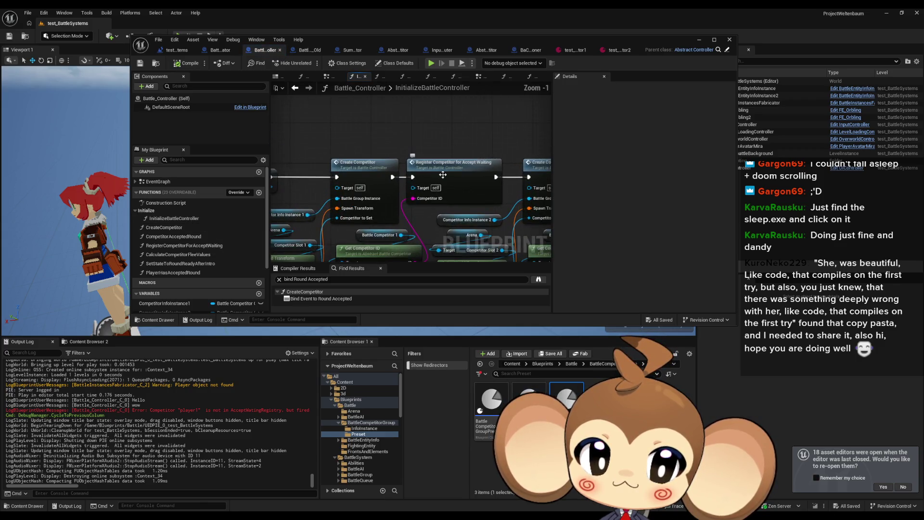
{"action": "right_click", "coordinate": [445, 177]}
{"action": "left_click", "coordinate": [470, 337]}
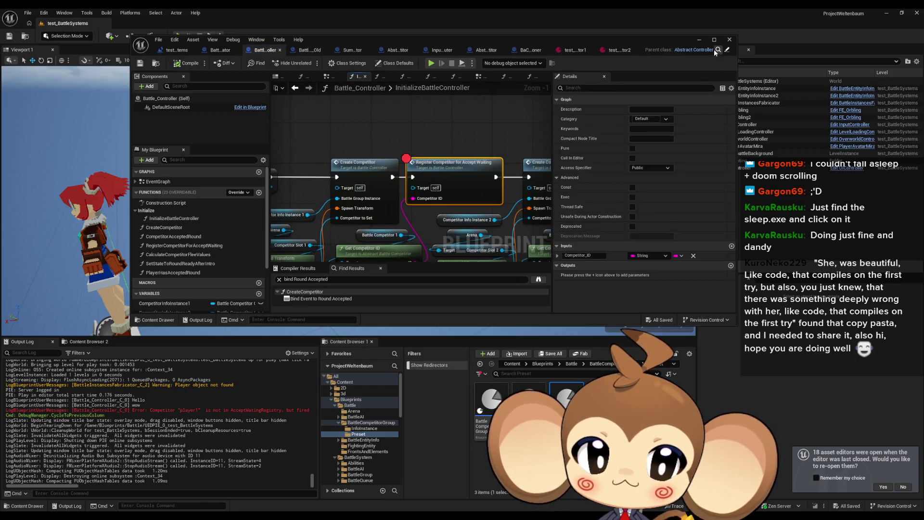
{"action": "double_click", "coordinate": [697, 42]}
{"action": "left_click", "coordinate": [180, 38]}
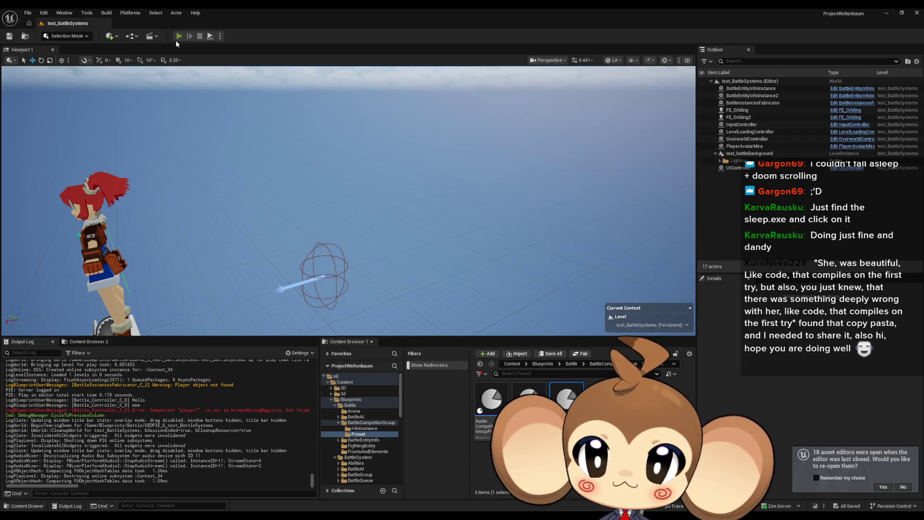
{"action": "left_click", "coordinate": [177, 37]}
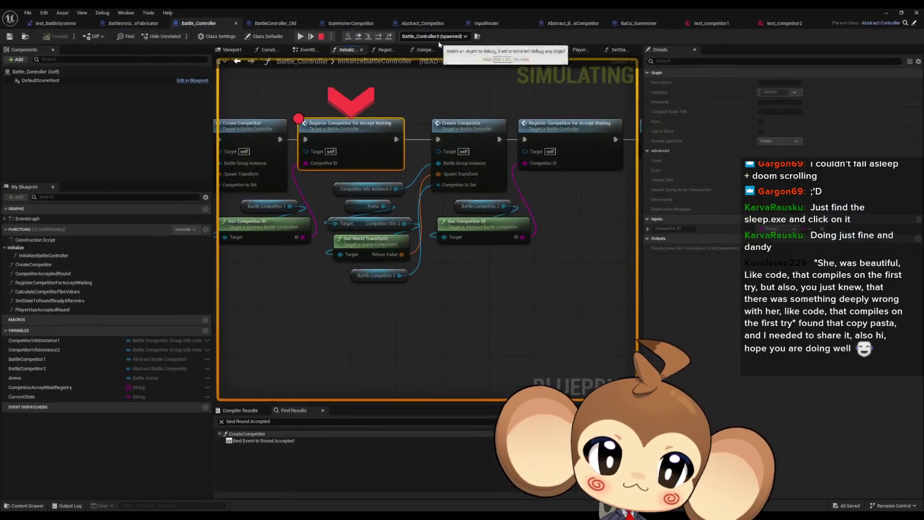
Step into RegisterCompetitorForAcceptWaiting to the ADDUNIQUE node, then back out to InitializeBattleController
{"action": "double_click", "coordinate": [437, 39]}
{"action": "mouse_move", "coordinate": [348, 301]}
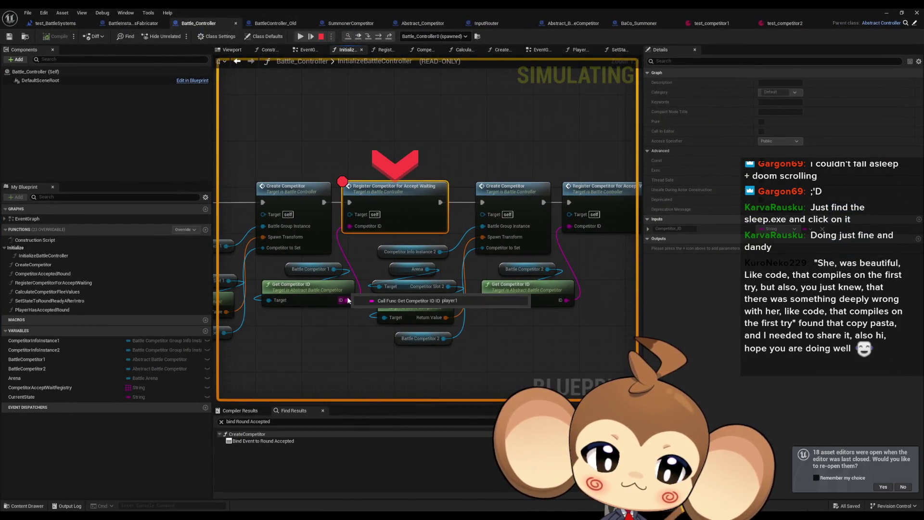
{"action": "left_click", "coordinate": [369, 37]}
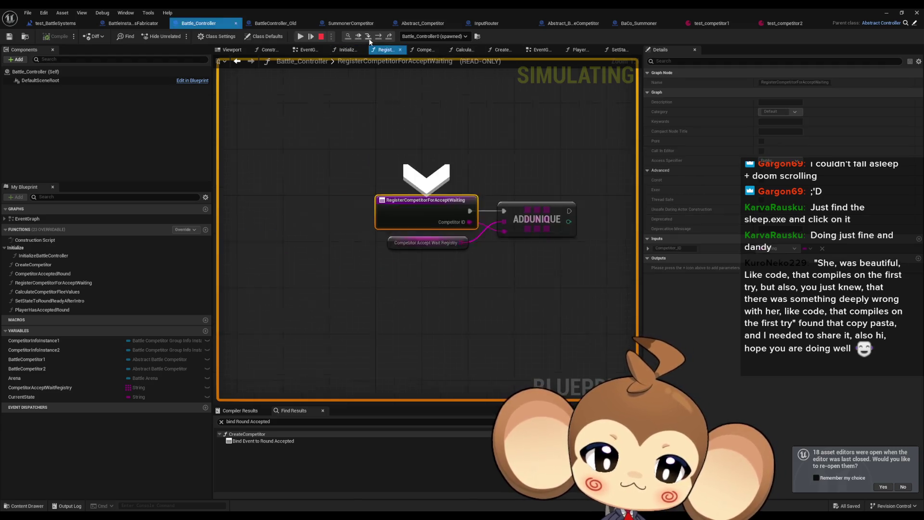
{"action": "left_click", "coordinate": [379, 39]}
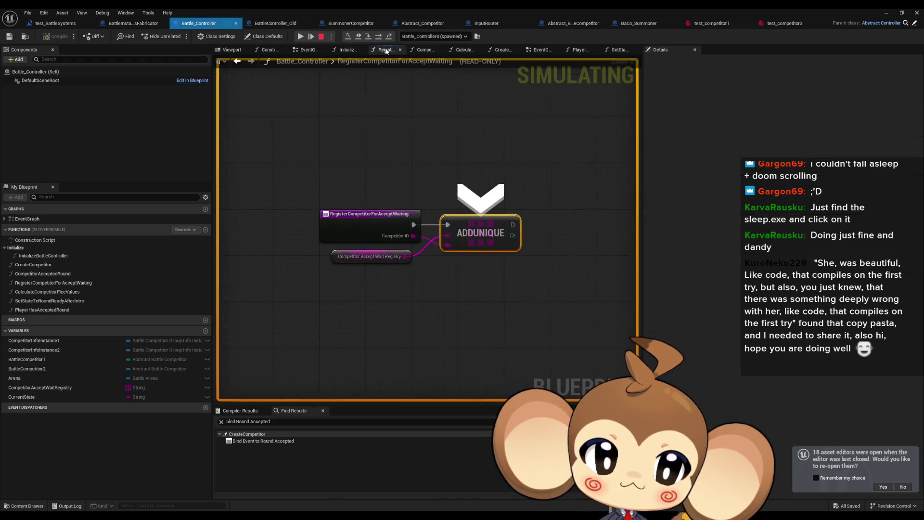
{"action": "mouse_move", "coordinate": [335, 254]}
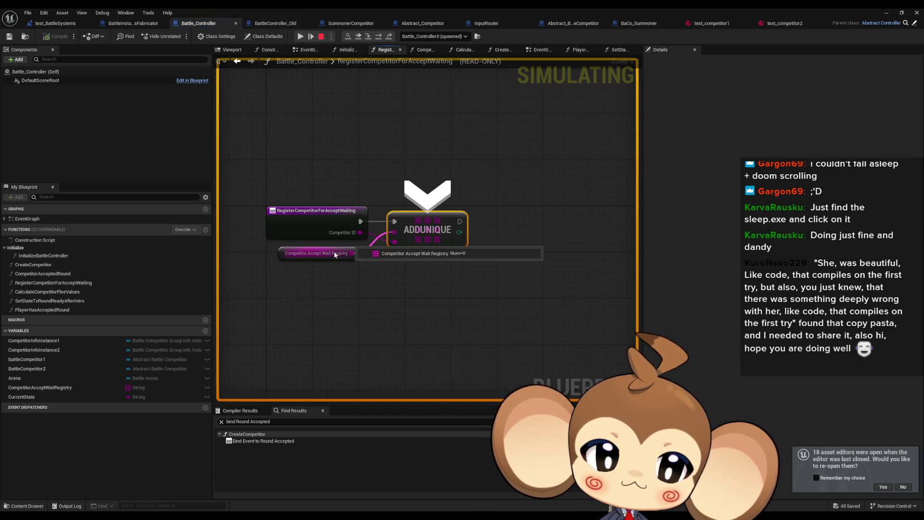
{"action": "left_click", "coordinate": [375, 37]}
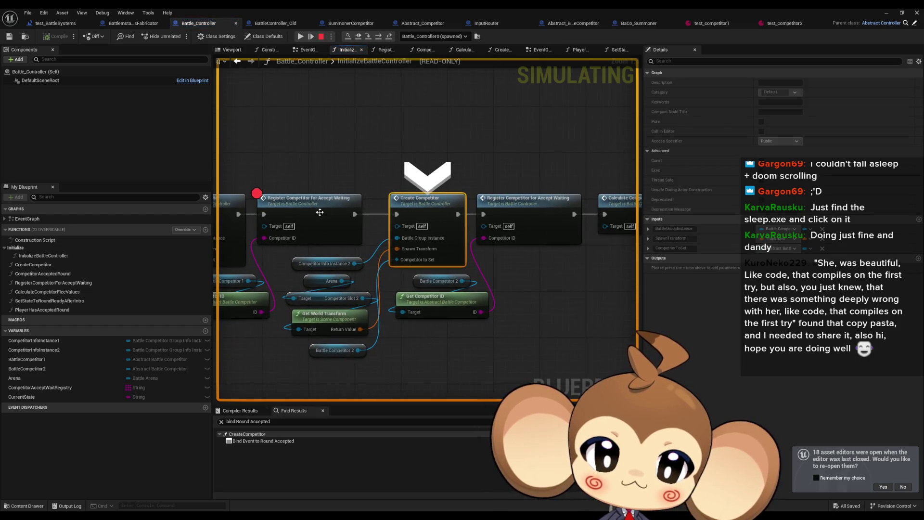
Remove the Register Competitor breakpoint, step through into CreateBattle, and resume the game
{"action": "right_click", "coordinate": [319, 212]}
{"action": "left_click", "coordinate": [370, 279]}
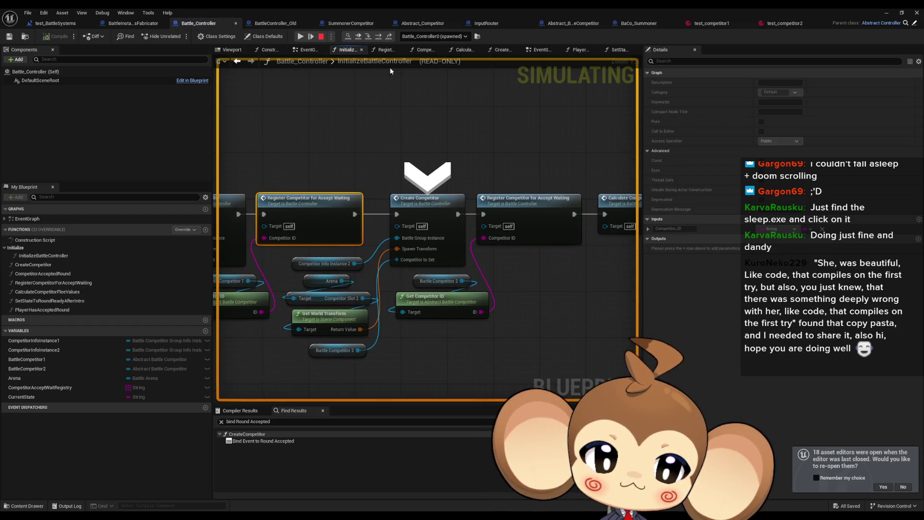
{"action": "left_click", "coordinate": [378, 37]}
{"action": "left_click", "coordinate": [377, 37]}
{"action": "left_click", "coordinate": [378, 37]}
{"action": "left_click", "coordinate": [378, 37]}
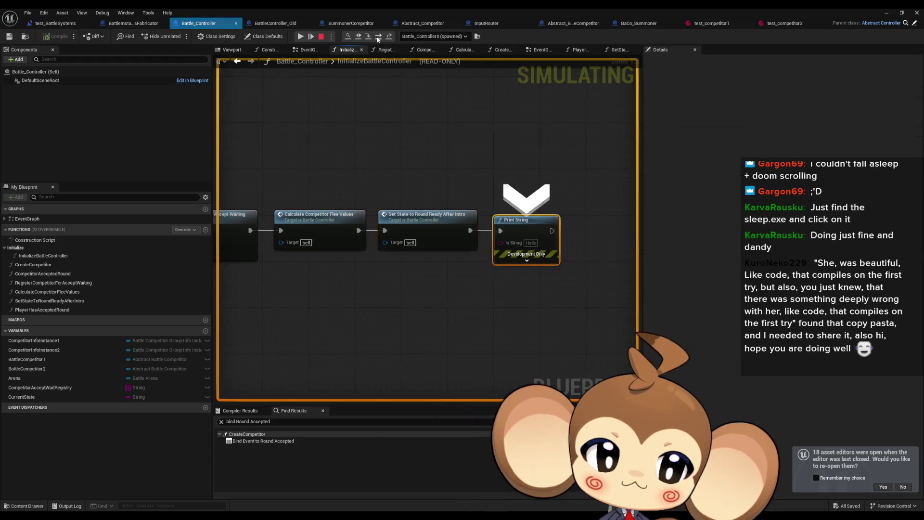
{"action": "left_click", "coordinate": [378, 37]}
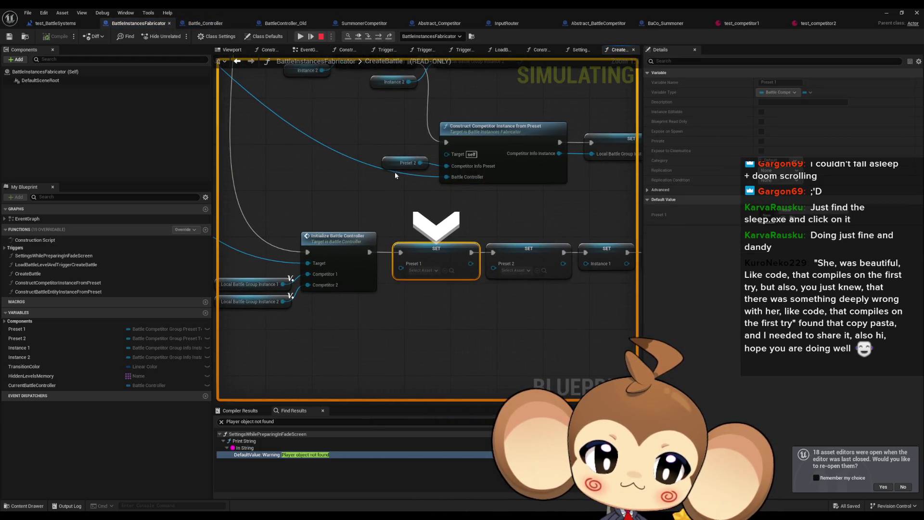
{"action": "left_click", "coordinate": [300, 36]}
Break on Competitor Accepted Round in PlayerHasAcceptedRound and send the round-accept input with Space
{"action": "left_click", "coordinate": [218, 22]}
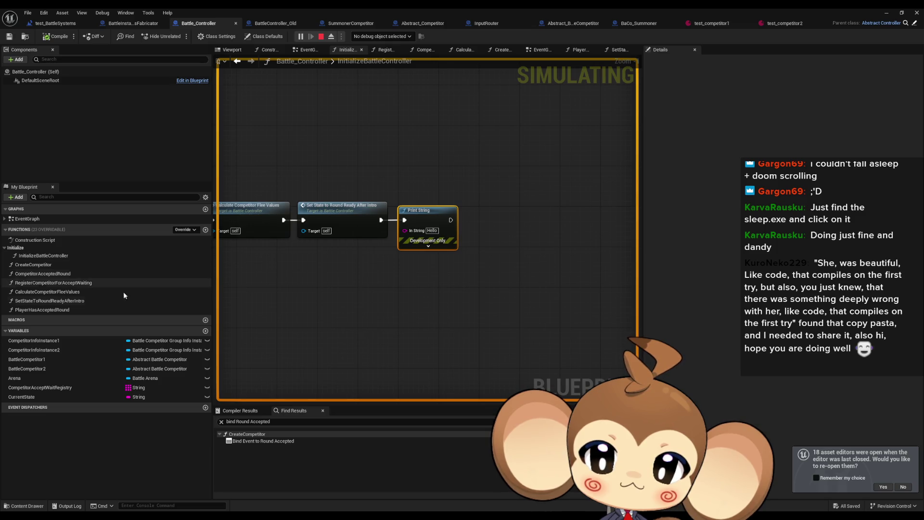
{"action": "double_click", "coordinate": [56, 310]}
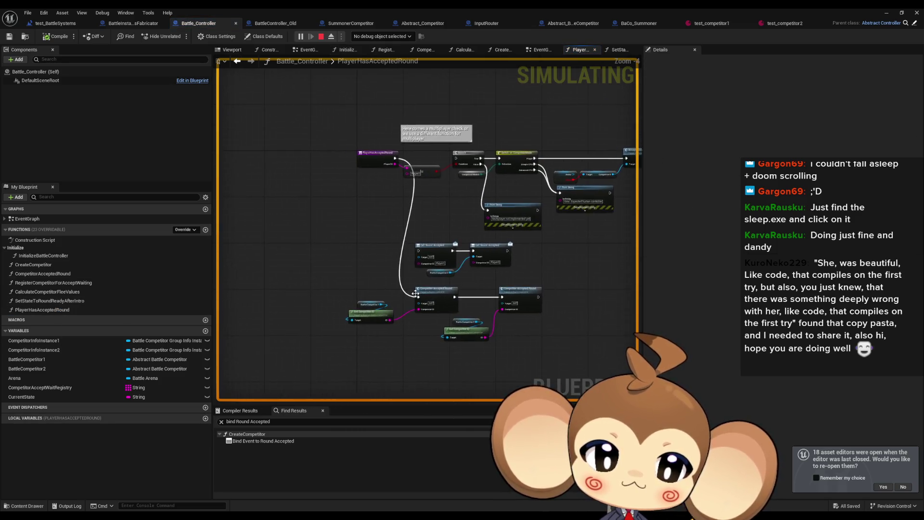
{"action": "right_click", "coordinate": [413, 297]}
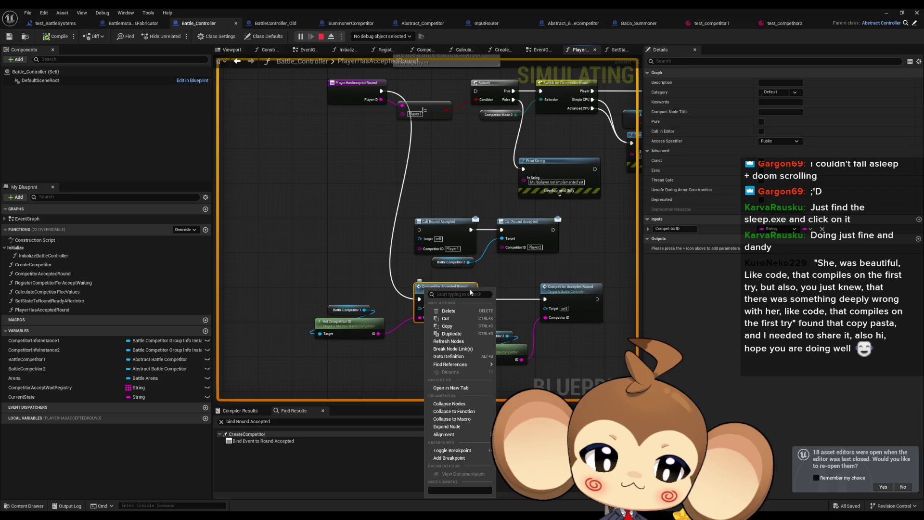
{"action": "left_click", "coordinate": [441, 457]}
{"action": "double_click", "coordinate": [344, 8]}
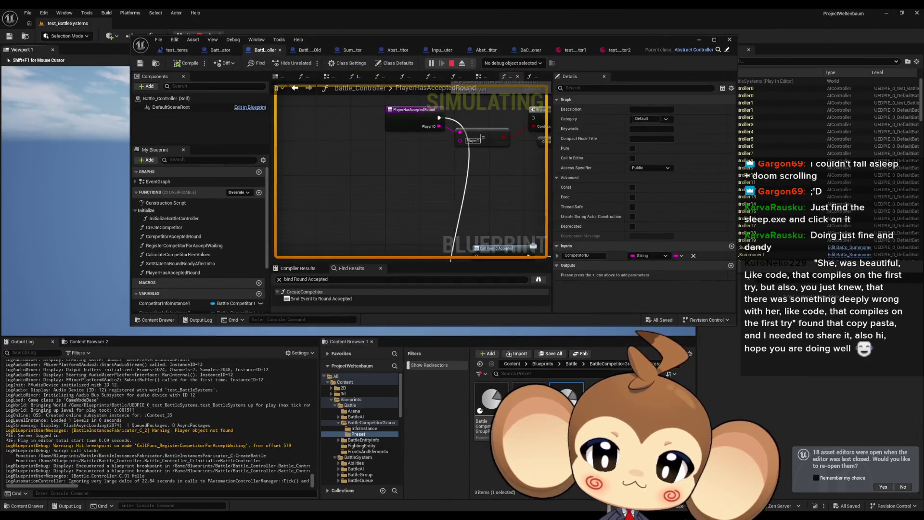
{"action": "key", "text": "space"}
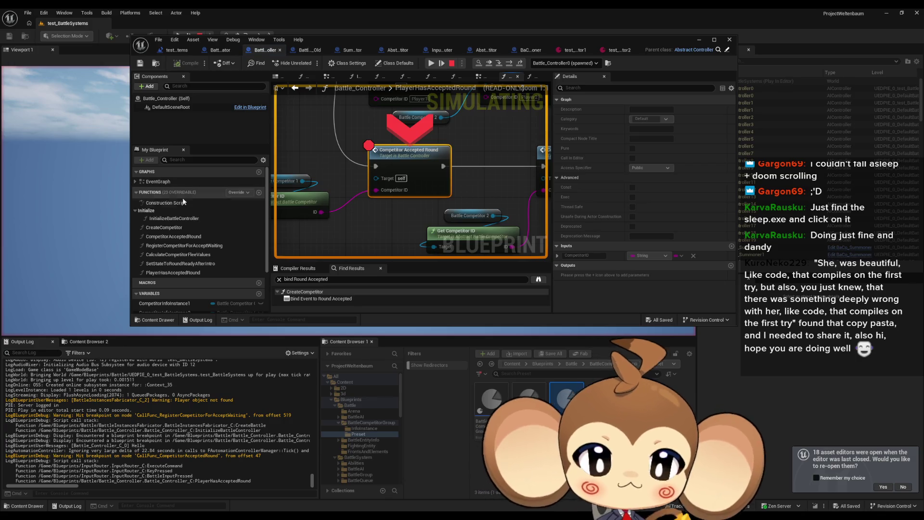
Remove the Competitor Accepted Round breakpoint and step into the CompetitorAcceptedRound function
{"action": "right_click", "coordinate": [383, 161]}
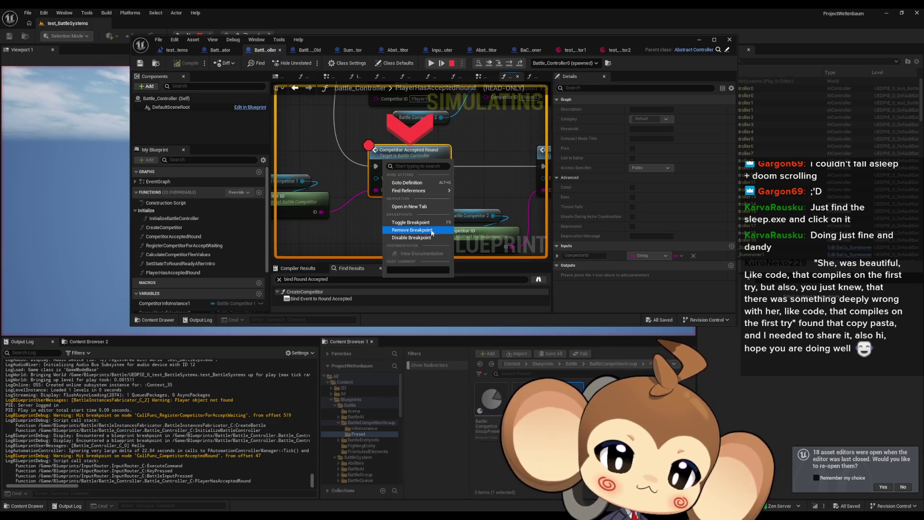
{"action": "left_click", "coordinate": [428, 231]}
{"action": "mouse_move", "coordinate": [319, 213]}
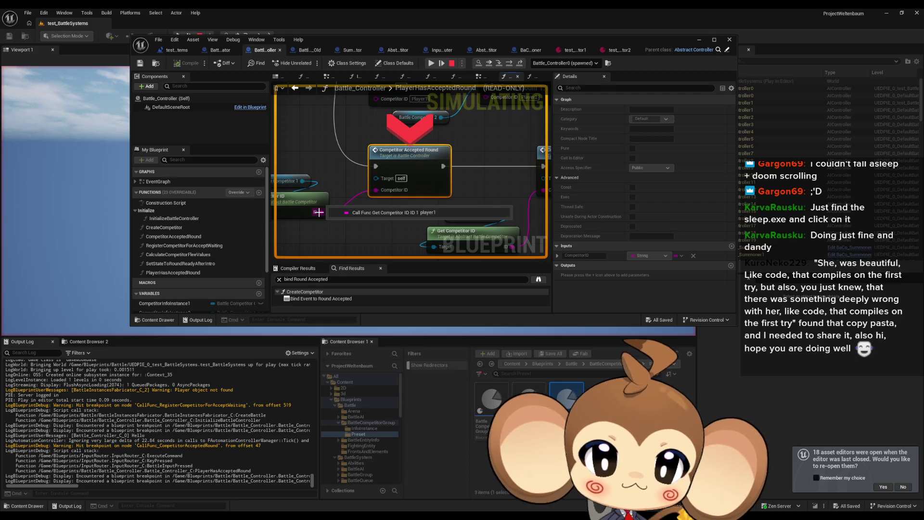
{"action": "left_click", "coordinate": [500, 64]}
Expand the wait registry entries, then view the test_competitor1 preset with ID player1
{"action": "left_click_drag", "start_coordinate": [477, 217], "coordinate": [356, 178]}
{"action": "mouse_move", "coordinate": [348, 226]}
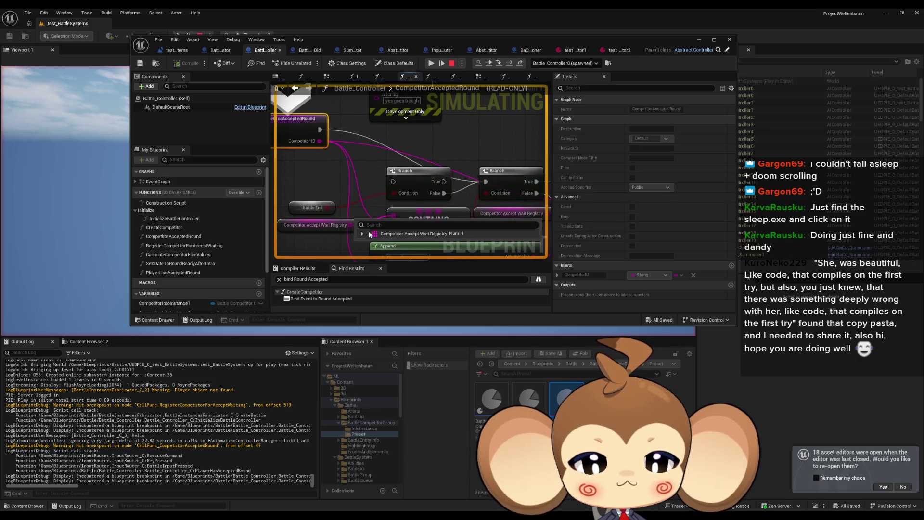
{"action": "left_click", "coordinate": [363, 234]}
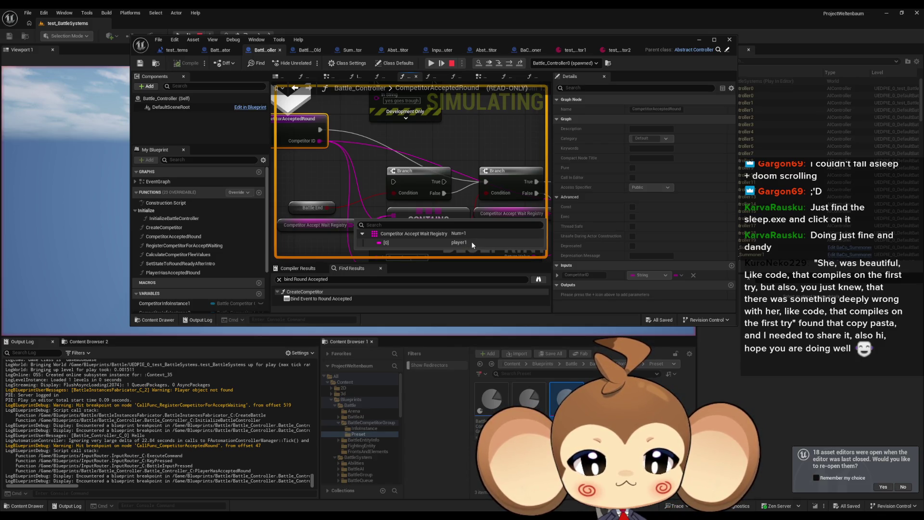
{"action": "left_click_drag", "start_coordinate": [471, 241], "coordinate": [414, 210]}
{"action": "mouse_move", "coordinate": [406, 202]}
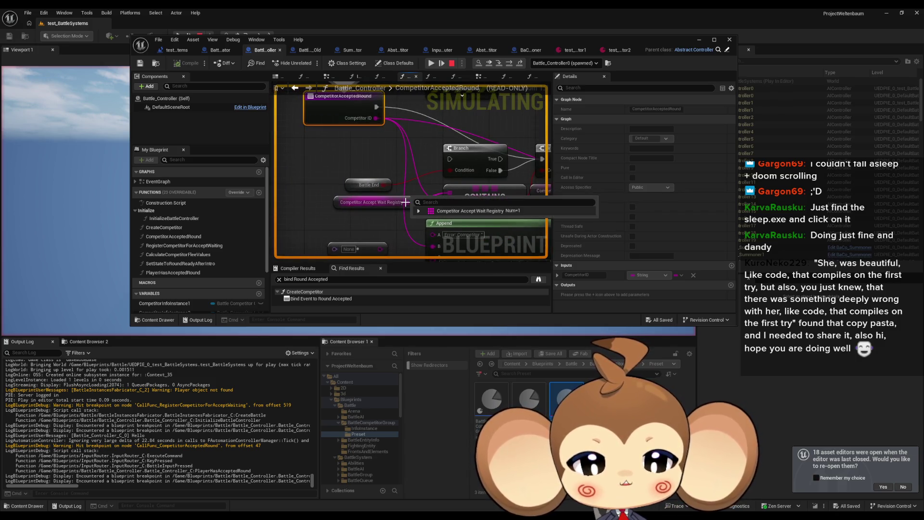
{"action": "left_click", "coordinate": [572, 49]}
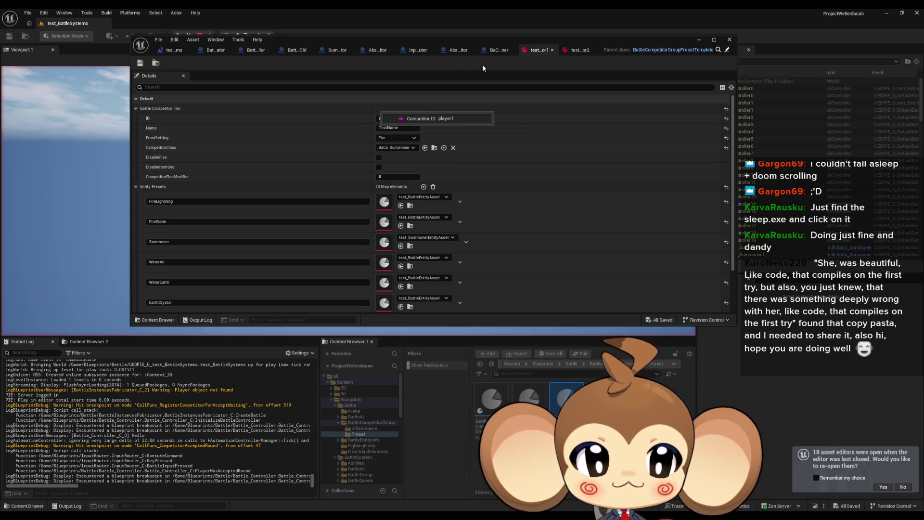
Check the test_competitor2 preset's ID and stop the Play-in-Editor session
{"action": "left_click", "coordinate": [569, 54]}
{"action": "mouse_move", "coordinate": [535, 42]}
{"action": "left_mouse_down"}
{"action": "mouse_move", "coordinate": [537, 83]}
{"action": "mouse_move", "coordinate": [526, 83]}
{"action": "left_mouse_up"}
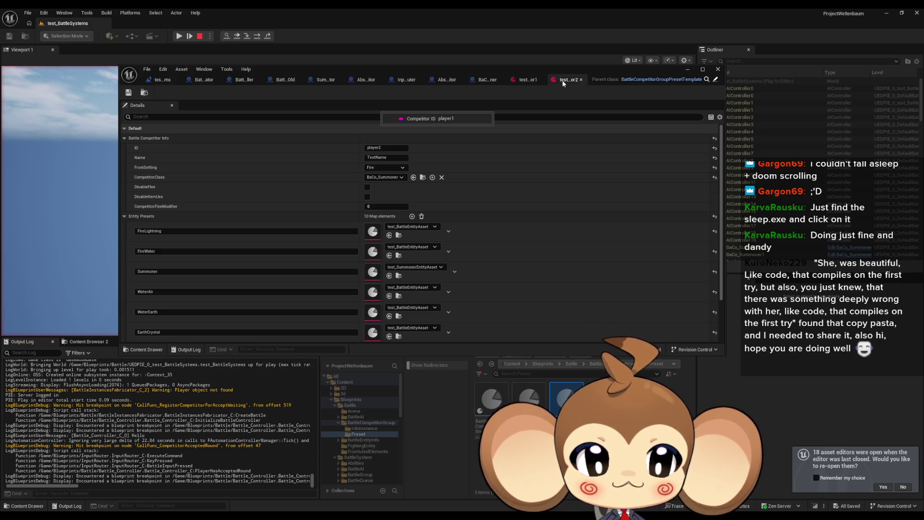
{"action": "left_click", "coordinate": [199, 37]}
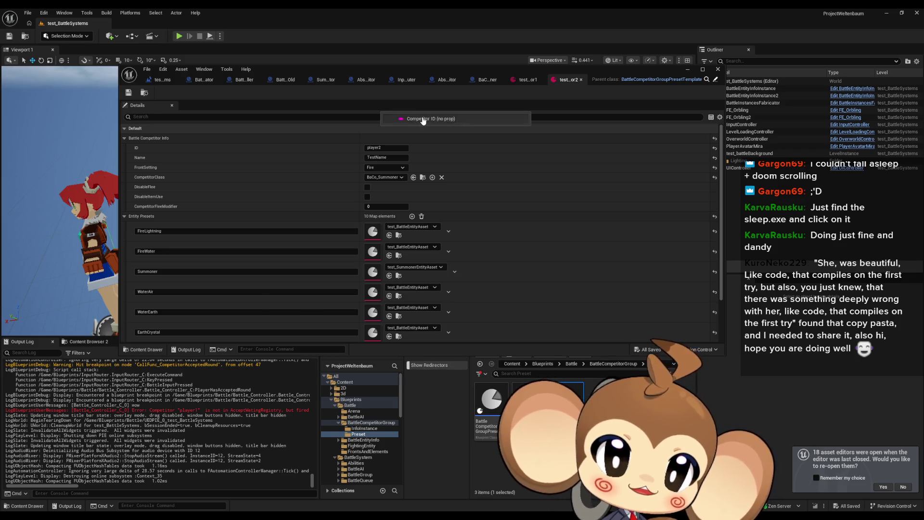
Open the test_BattleSystems level blueprint maximized at its Trigger with Only Switch Level node
{"action": "left_click", "coordinate": [454, 119]}
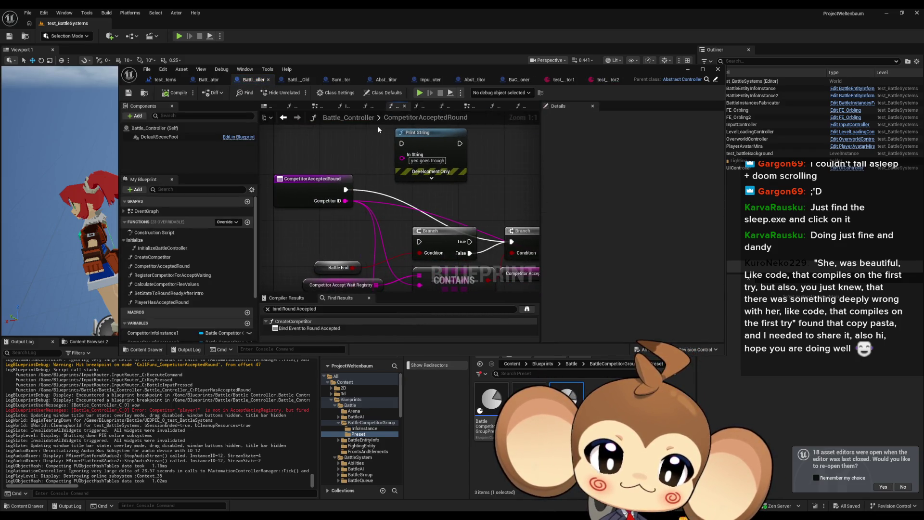
{"action": "scroll", "coordinate": [379, 126], "scroll_direction": "down", "scroll_amount": 1}
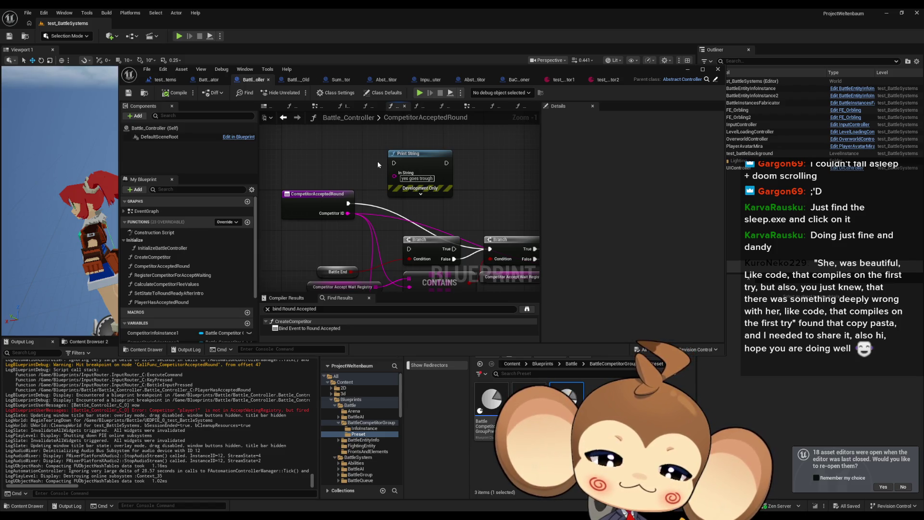
{"action": "mouse_move", "coordinate": [397, 64]}
{"action": "left_mouse_down"}
{"action": "mouse_move", "coordinate": [389, 48]}
{"action": "mouse_move", "coordinate": [389, 57]}
{"action": "left_mouse_up"}
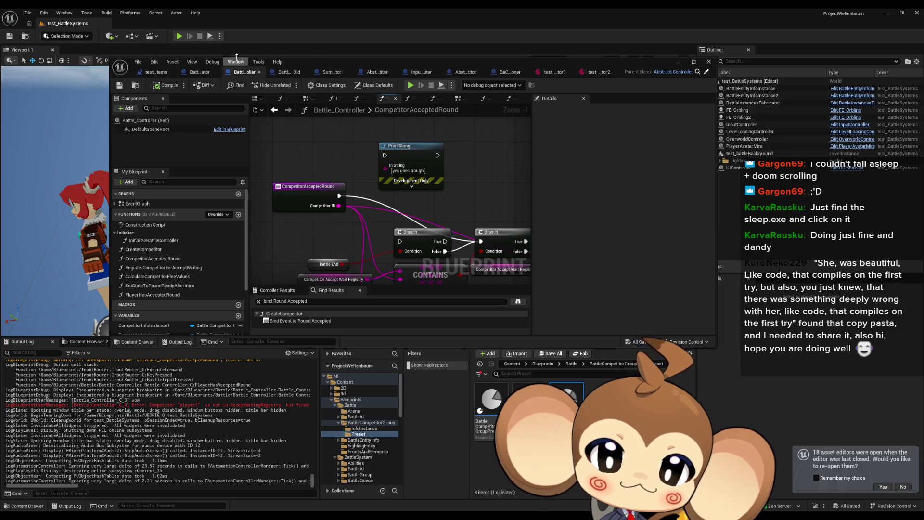
{"action": "left_click", "coordinate": [153, 71]}
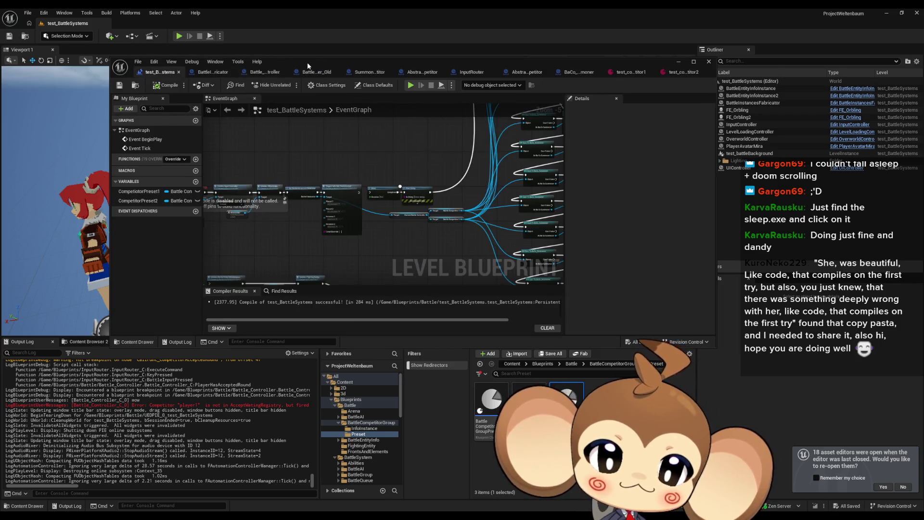
{"action": "double_click", "coordinate": [309, 65]}
{"action": "scroll", "coordinate": [453, 263], "scroll_direction": "up", "scroll_amount": 3}
{"action": "scroll", "coordinate": [453, 264], "scroll_direction": "up", "scroll_amount": 2}
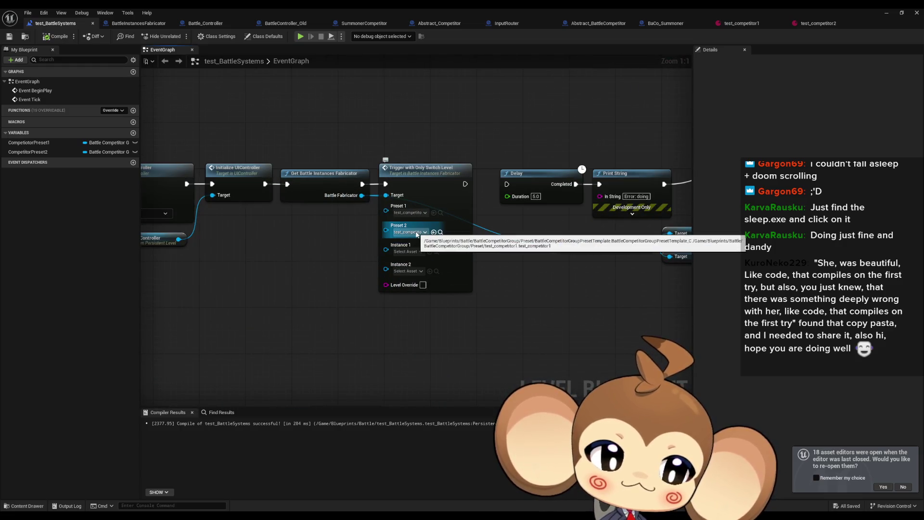
Set Preset 2 to test_competitor2, then play-test to confirm both competitors spawn, and stop
{"action": "left_click", "coordinate": [417, 232]}
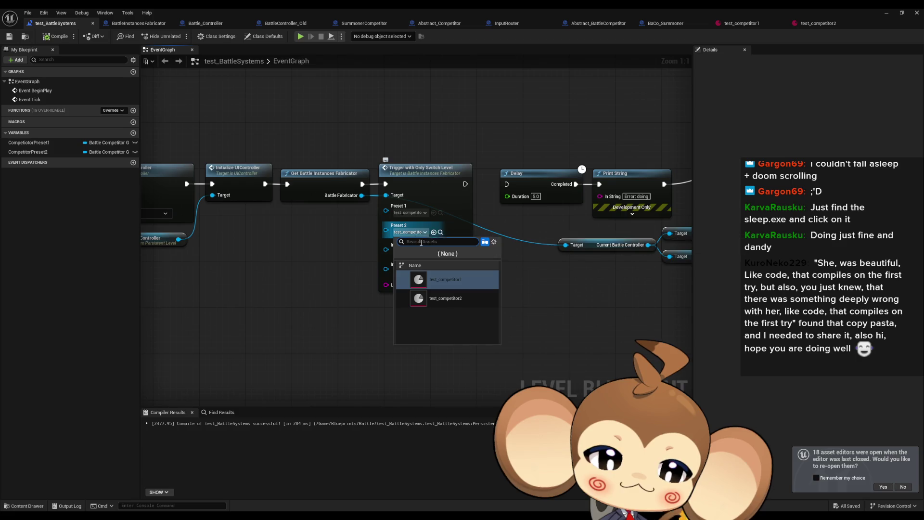
{"action": "left_click", "coordinate": [429, 297]}
{"action": "left_click", "coordinate": [886, 13]}
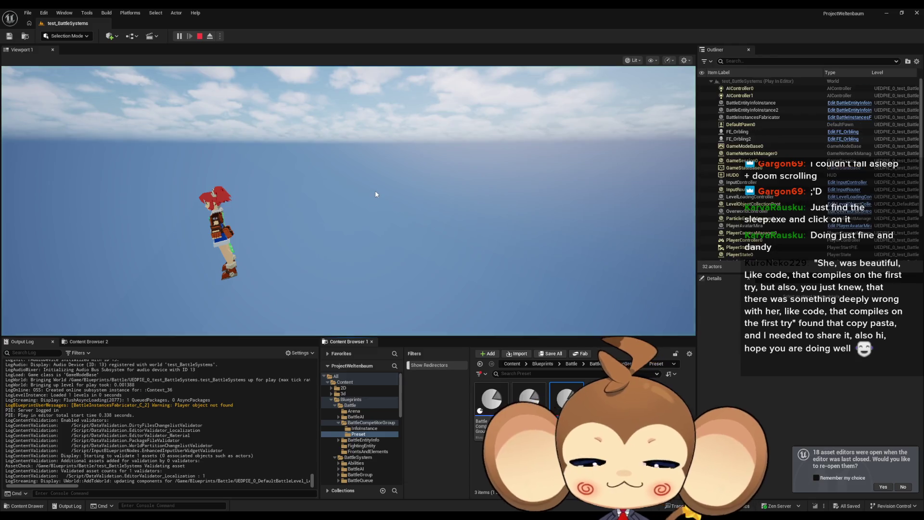
{"action": "left_click", "coordinate": [375, 192]}
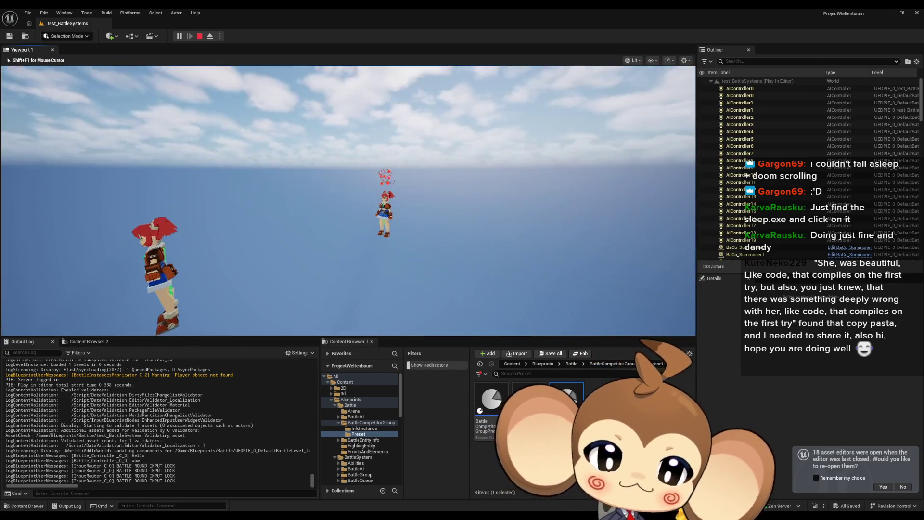
{"action": "key", "text": "Left"}
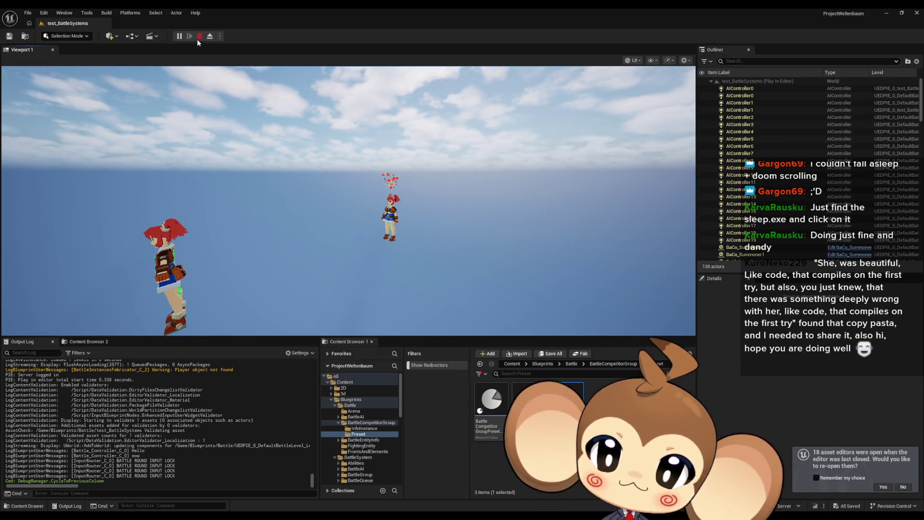
{"action": "left_click", "coordinate": [198, 37]}
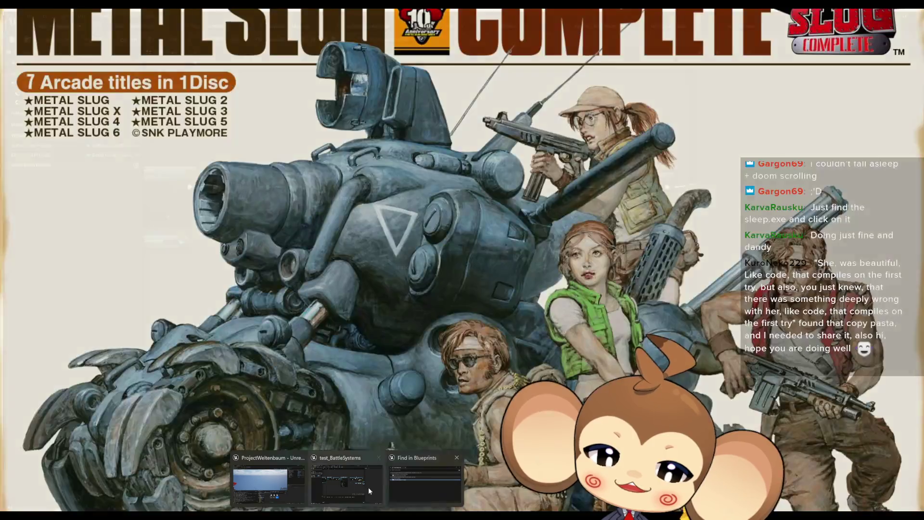
Bring the test_BattleSystems level blueprint window back to the front from the taskbar
{"action": "left_click", "coordinate": [380, 459]}
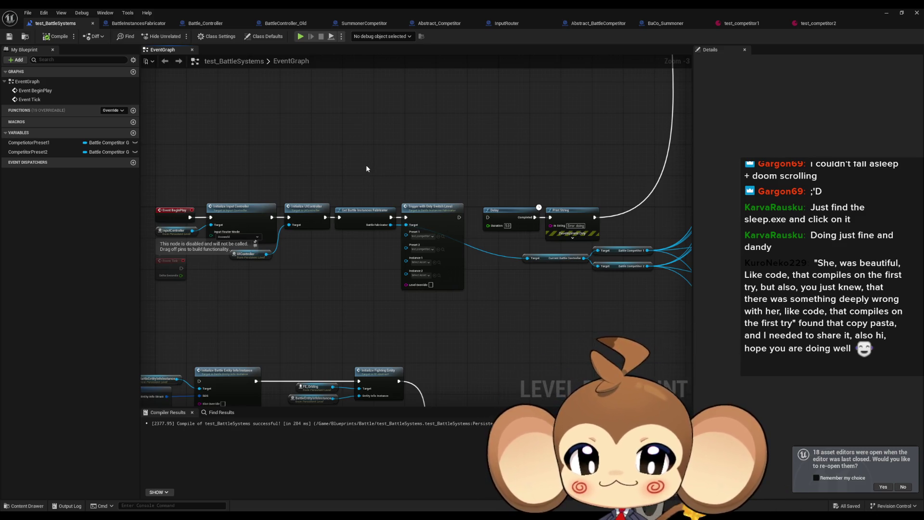
Open the Trigger With Only Switch Level node's function graph in BattleInstancesFabricator
{"action": "left_click_drag", "start_coordinate": [365, 165], "coordinate": [382, 177]}
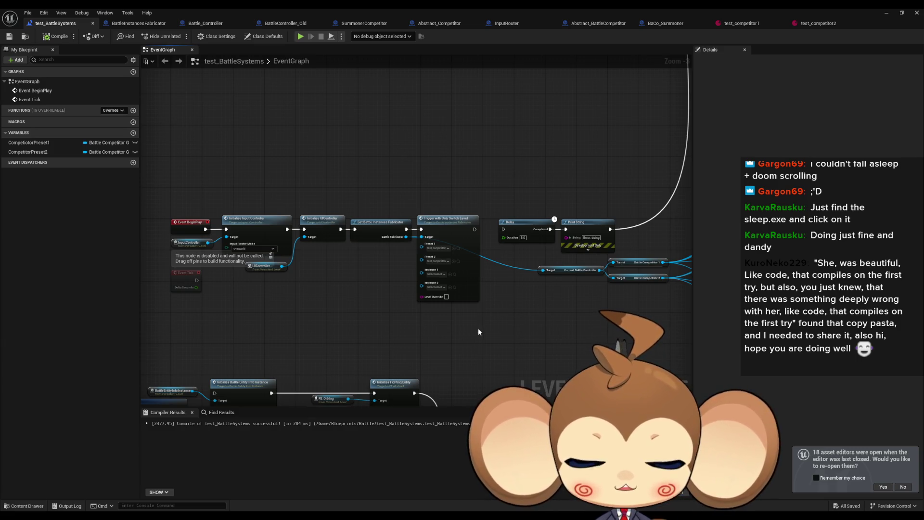
{"action": "mouse_move", "coordinate": [511, 348]}
{"action": "left_mouse_down"}
{"action": "mouse_move", "coordinate": [421, 342]}
{"action": "mouse_move", "coordinate": [560, 344]}
{"action": "left_mouse_up"}
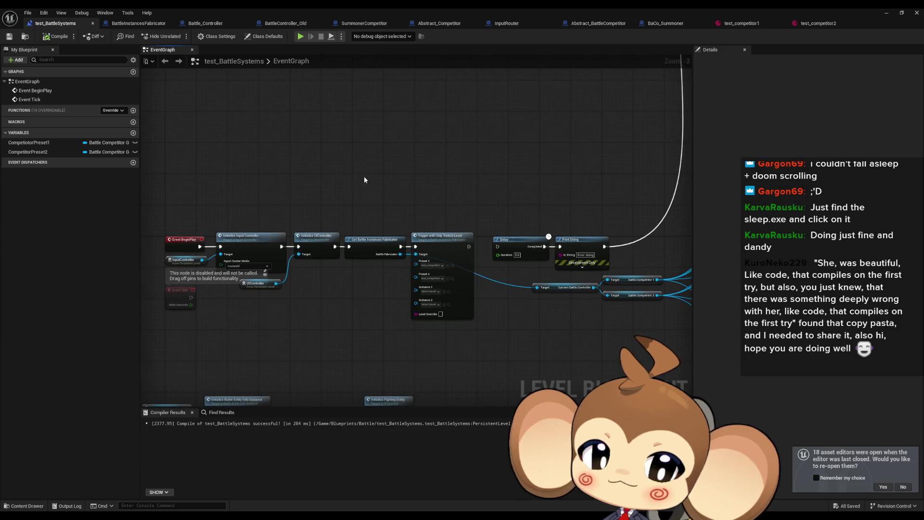
{"action": "double_click", "coordinate": [445, 238]}
{"action": "mouse_move", "coordinate": [402, 282]}
{"action": "left_mouse_down"}
{"action": "mouse_move", "coordinate": [554, 283]}
{"action": "mouse_move", "coordinate": [505, 283]}
{"action": "left_mouse_up"}
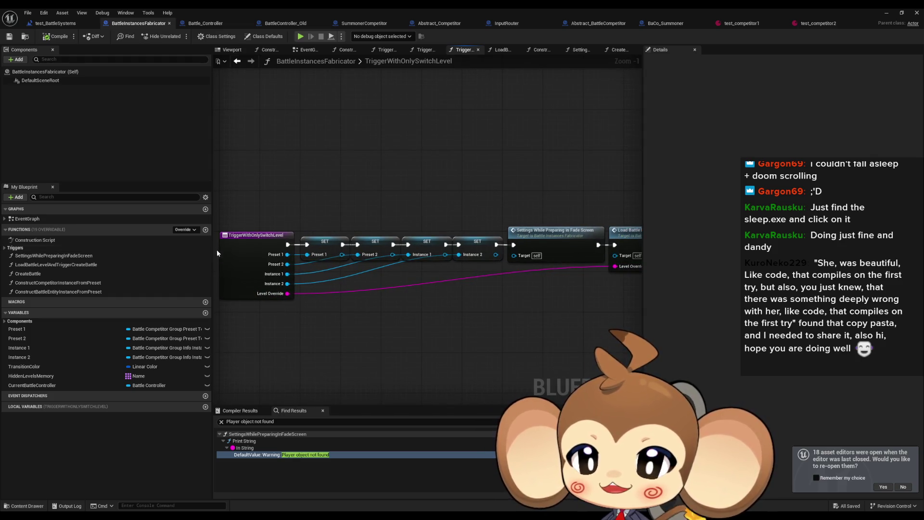
Open the CreateBattle function graph and view its Sequence and SET nodes
{"action": "left_click_drag", "start_coordinate": [399, 323], "coordinate": [315, 309]}
{"action": "double_click", "coordinate": [58, 273]}
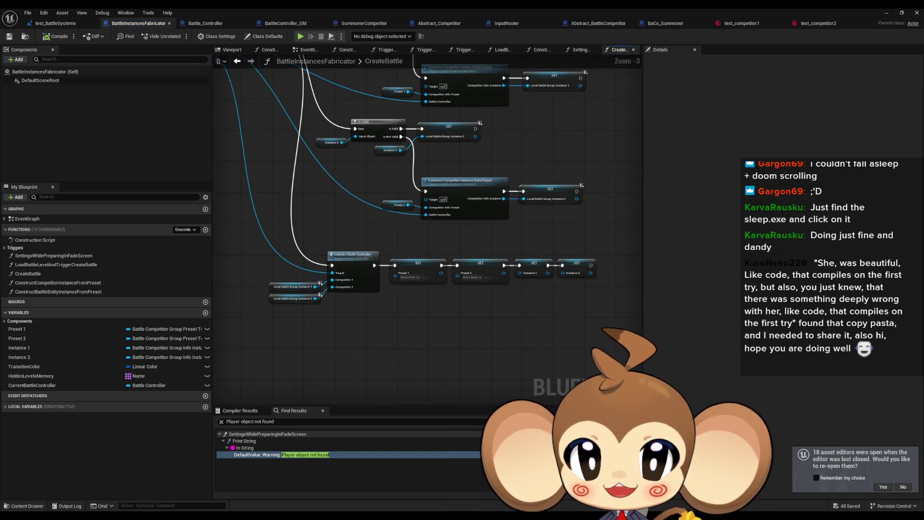
{"action": "left_click_drag", "start_coordinate": [400, 223], "coordinate": [463, 293]}
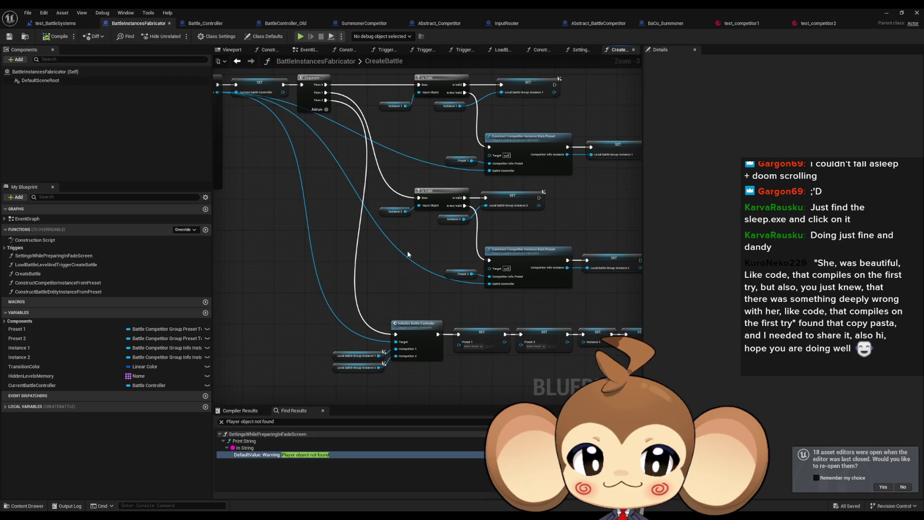
{"action": "left_click_drag", "start_coordinate": [407, 250], "coordinate": [408, 220]}
Inspect the Create Competitor node in Battle_Controller's InitializeBattleController graph
{"action": "left_click", "coordinate": [196, 25]}
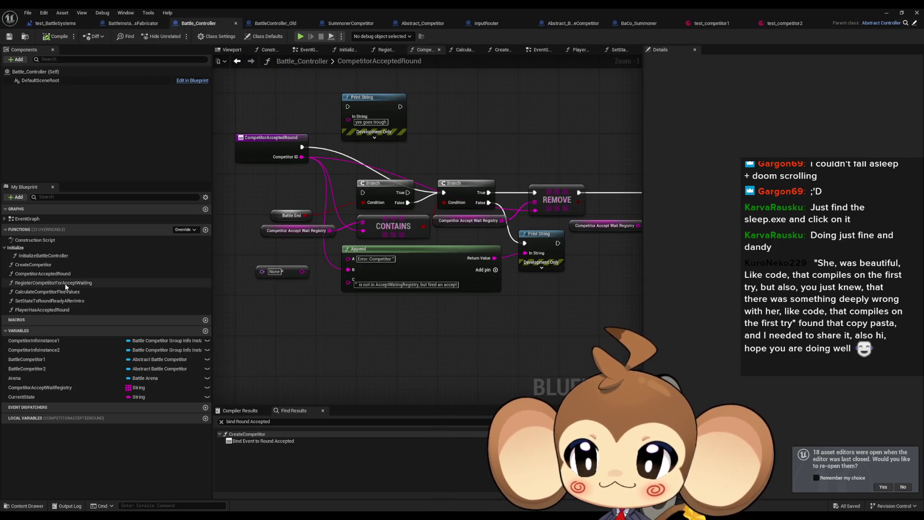
{"action": "double_click", "coordinate": [43, 256]}
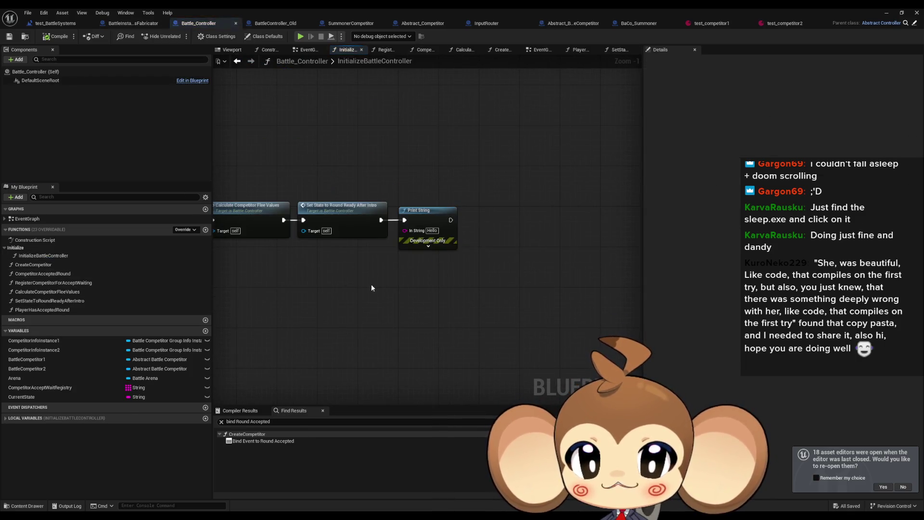
{"action": "scroll", "coordinate": [409, 237], "scroll_direction": "up", "scroll_amount": 3}
{"action": "left_click", "coordinate": [409, 237]}
{"action": "scroll", "coordinate": [424, 260], "scroll_direction": "up", "scroll_amount": 4}
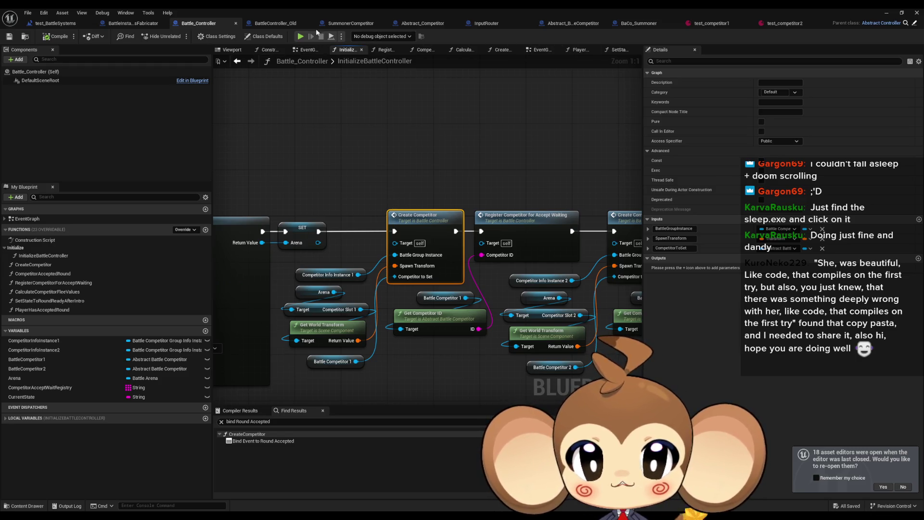
Search the BattleController_Old blueprint for 'switch form', finding no results
{"action": "left_click", "coordinate": [276, 23]}
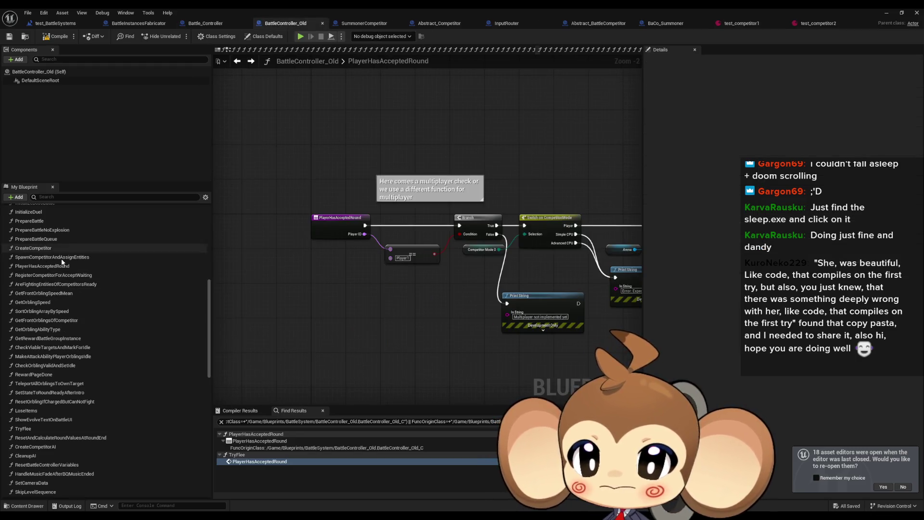
{"action": "scroll", "coordinate": [65, 267], "scroll_direction": "up", "scroll_amount": 10}
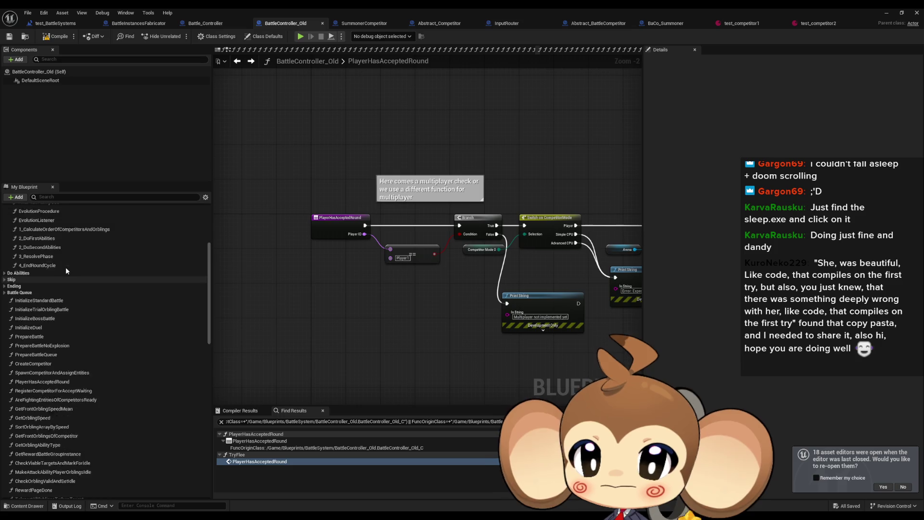
{"action": "left_click", "coordinate": [294, 426]}
{"action": "type", "text": "switch"}
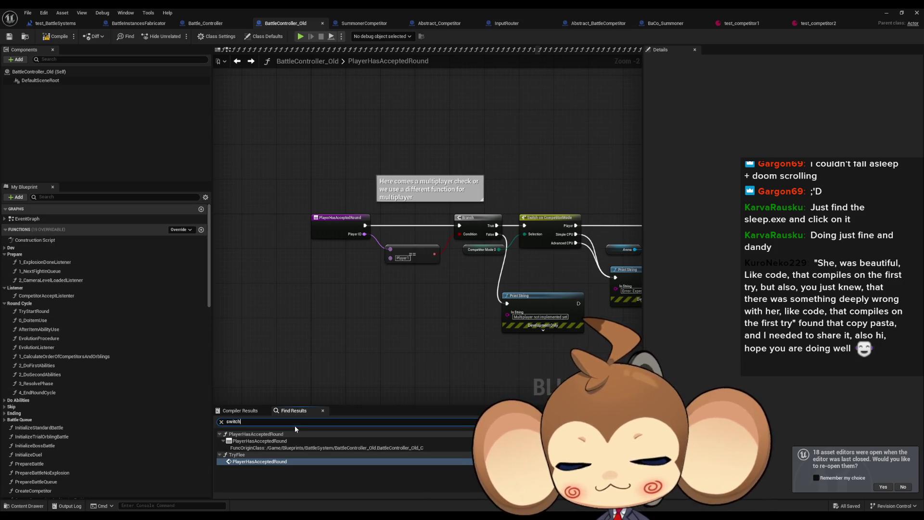
{"action": "type", "text": " form"}
{"action": "key", "text": "Return"}
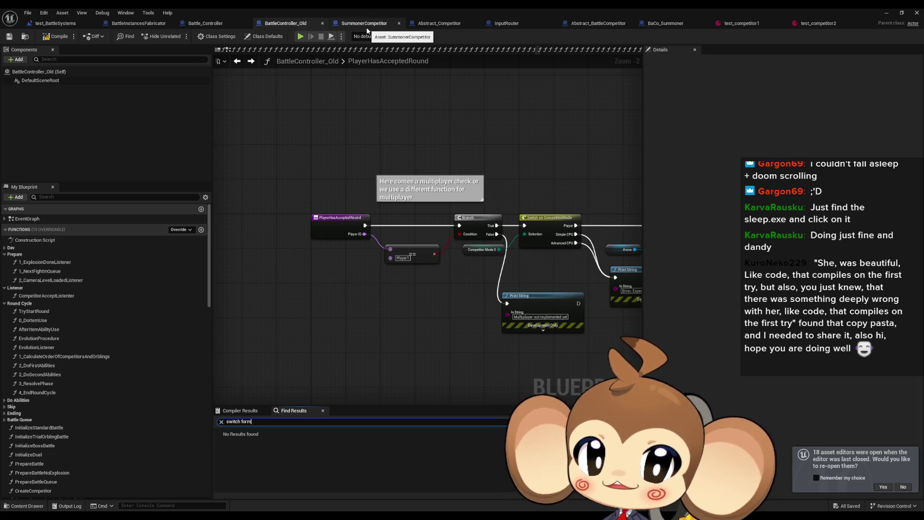
Look over the Abstract_Competitor blueprint, then move on to SummonerCompetitor's SwitchToFormation graph
{"action": "left_click", "coordinate": [440, 24]}
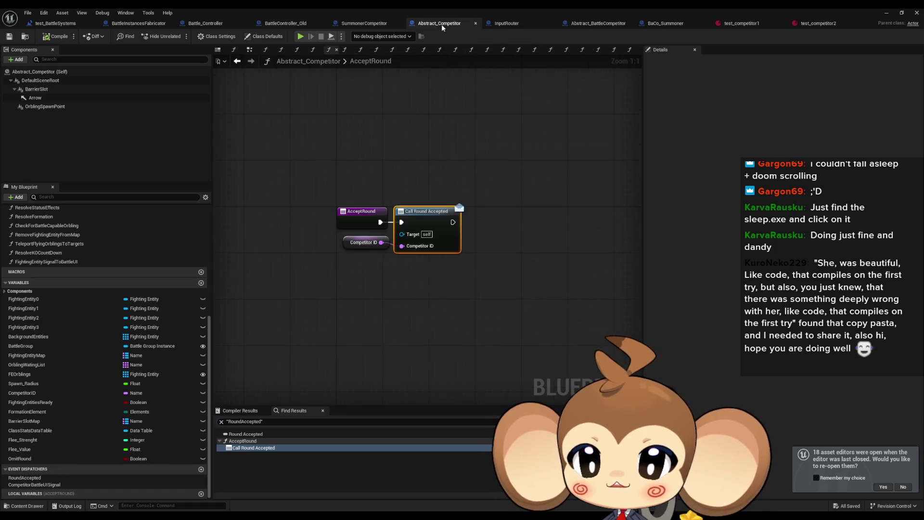
{"action": "scroll", "coordinate": [96, 308], "scroll_direction": "up", "scroll_amount": 5}
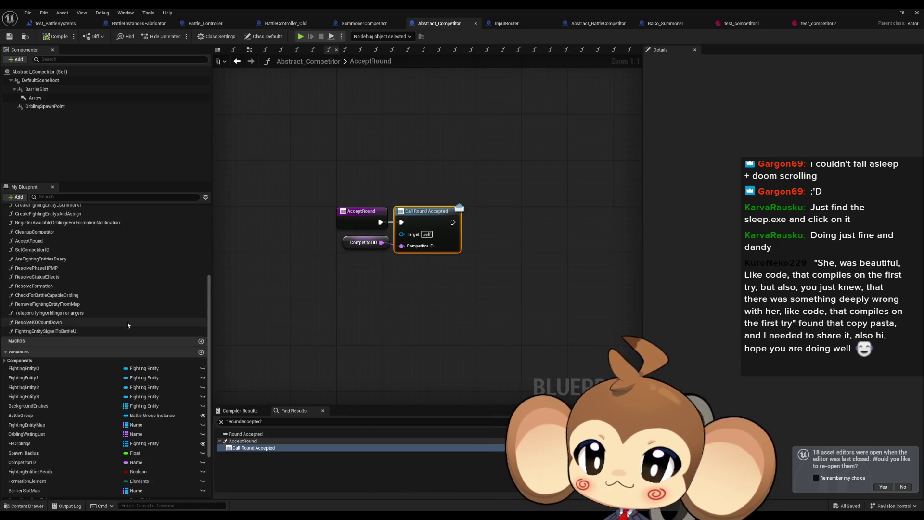
{"action": "scroll", "coordinate": [69, 308], "scroll_direction": "up", "scroll_amount": 1}
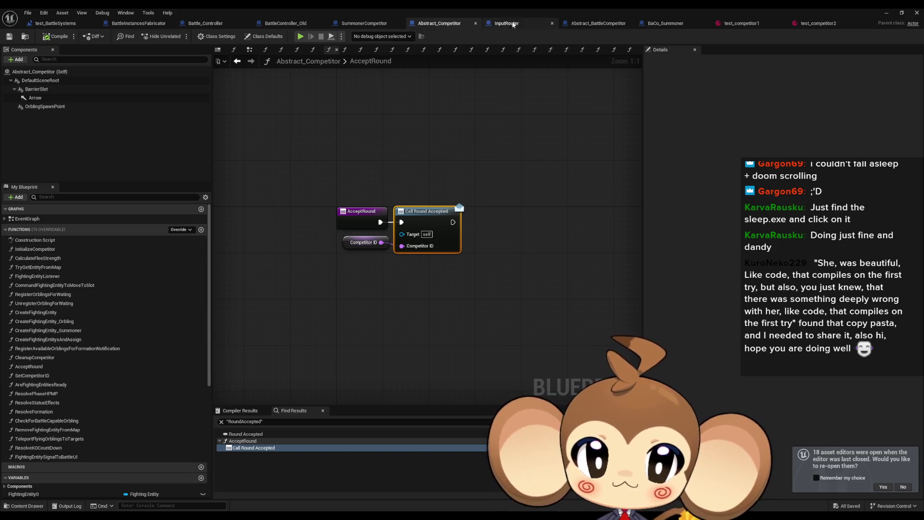
{"action": "left_click", "coordinate": [373, 24]}
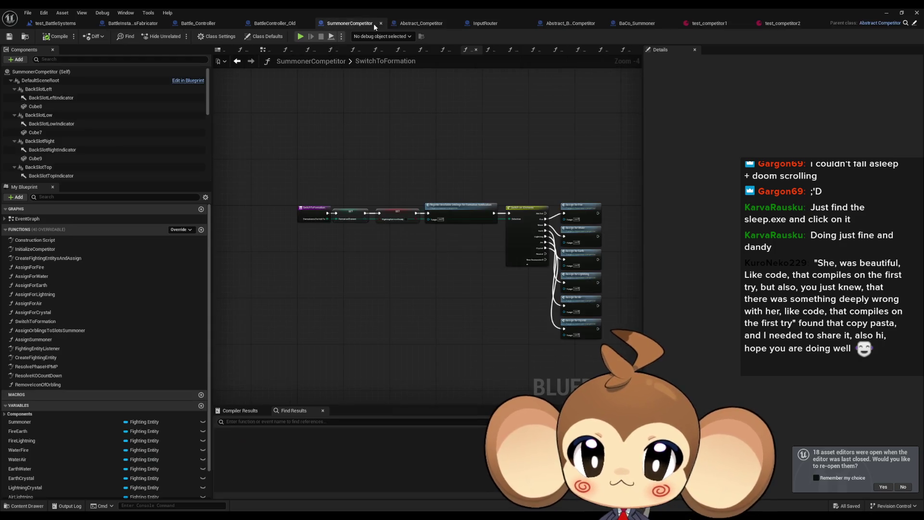
Find references to the SwitchToFormation function by name
{"action": "left_click", "coordinate": [35, 321]}
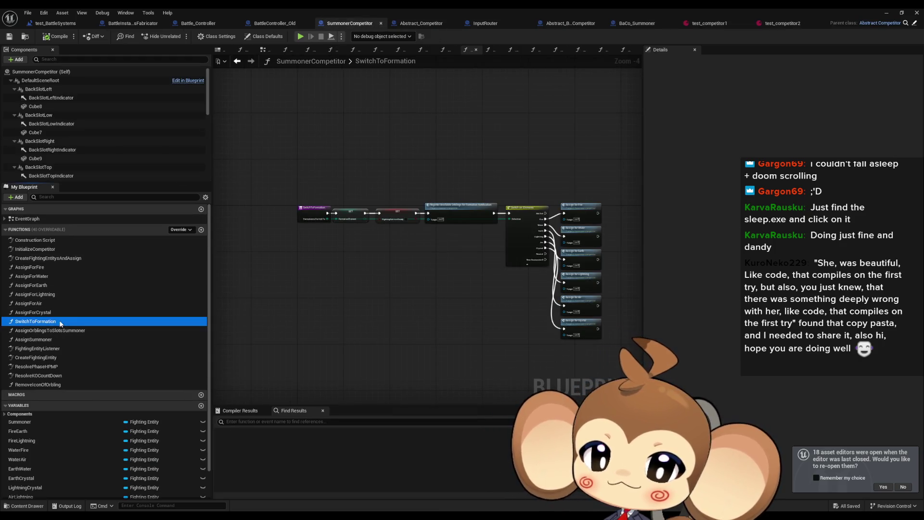
{"action": "right_click", "coordinate": [365, 214]}
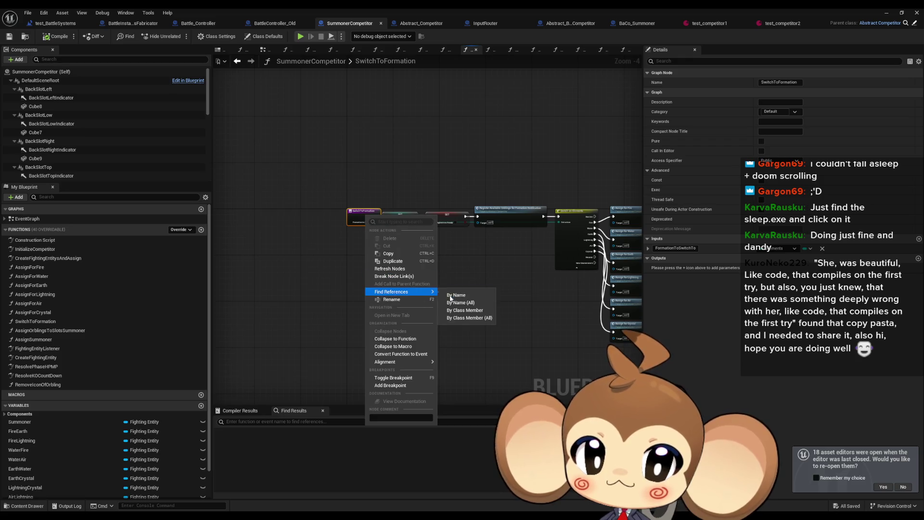
{"action": "left_click", "coordinate": [468, 321]}
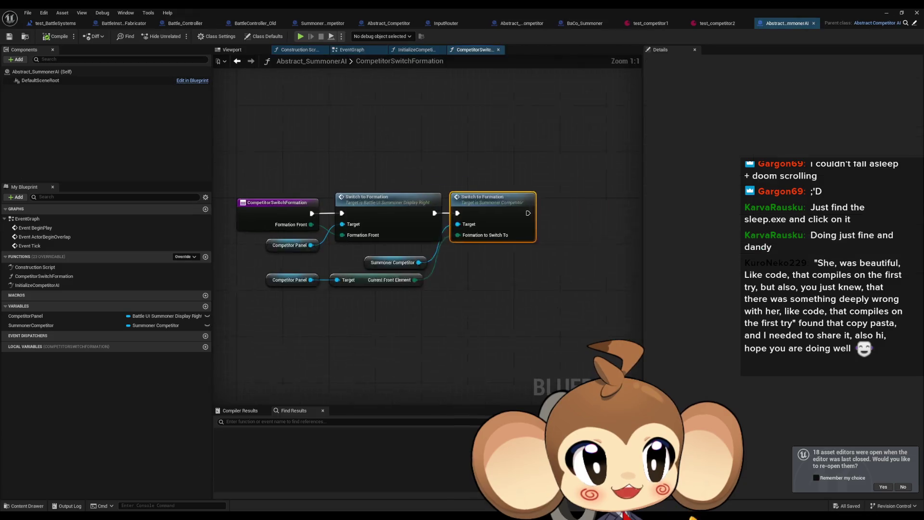
Inspect CompetitorSwitchFormation in Abstract_SummonerAI, then return to BattleController_Old's PlayerHasAcceptedRound graph
{"action": "scroll", "coordinate": [455, 271], "scroll_direction": "down", "scroll_amount": 1}
{"action": "left_click_drag", "start_coordinate": [455, 271], "coordinate": [527, 275]}
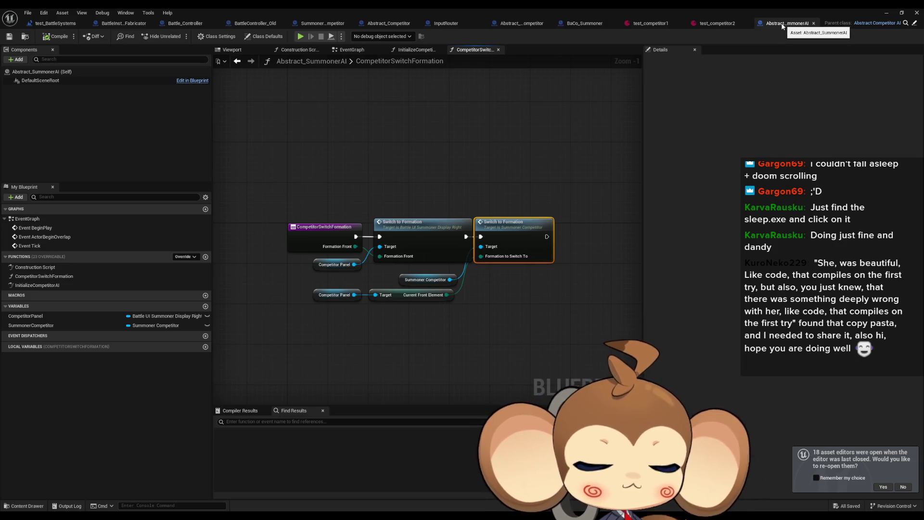
{"action": "left_click", "coordinate": [433, 241]}
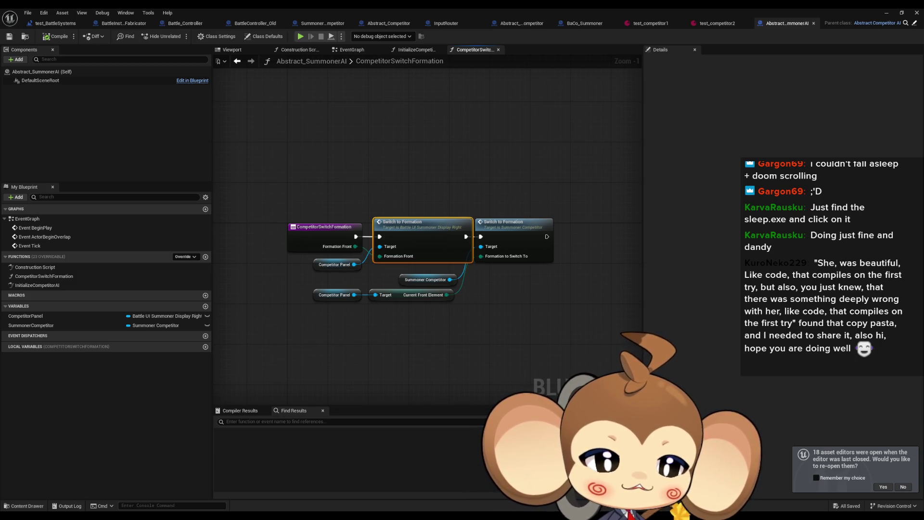
{"action": "left_click", "coordinate": [413, 175]}
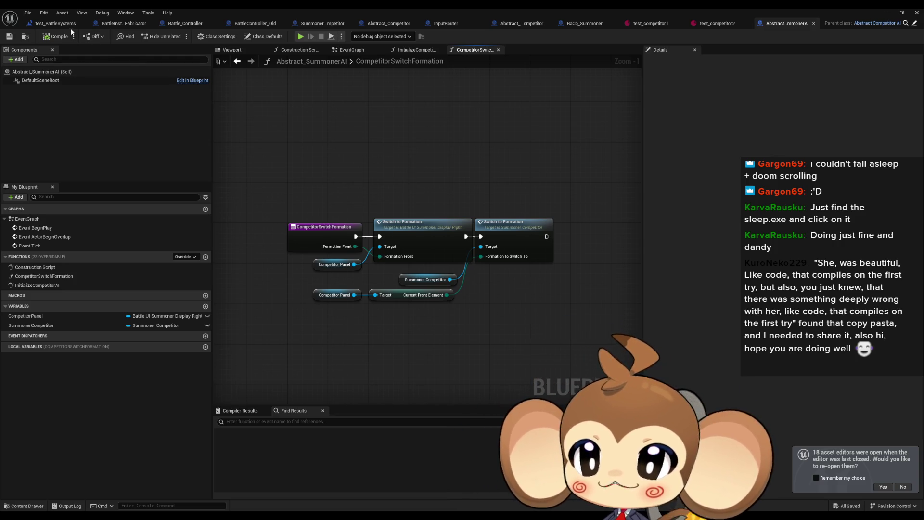
{"action": "left_click", "coordinate": [268, 26]}
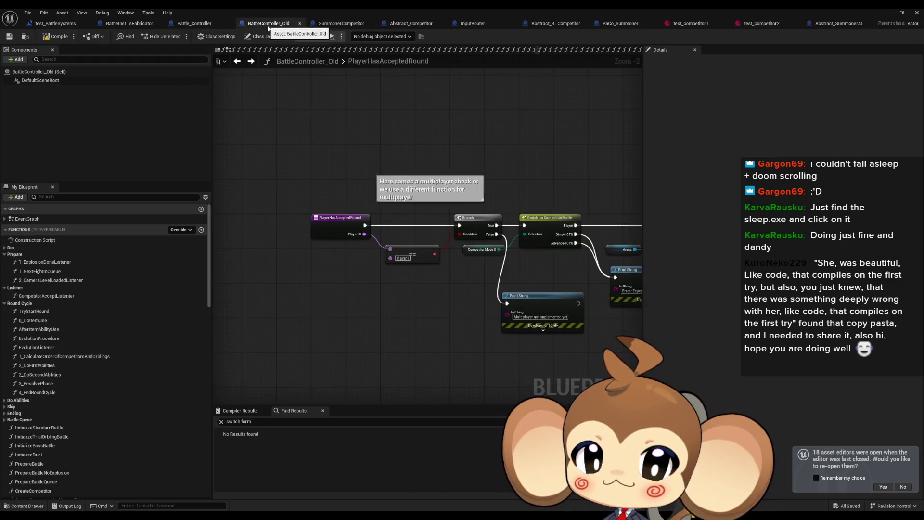